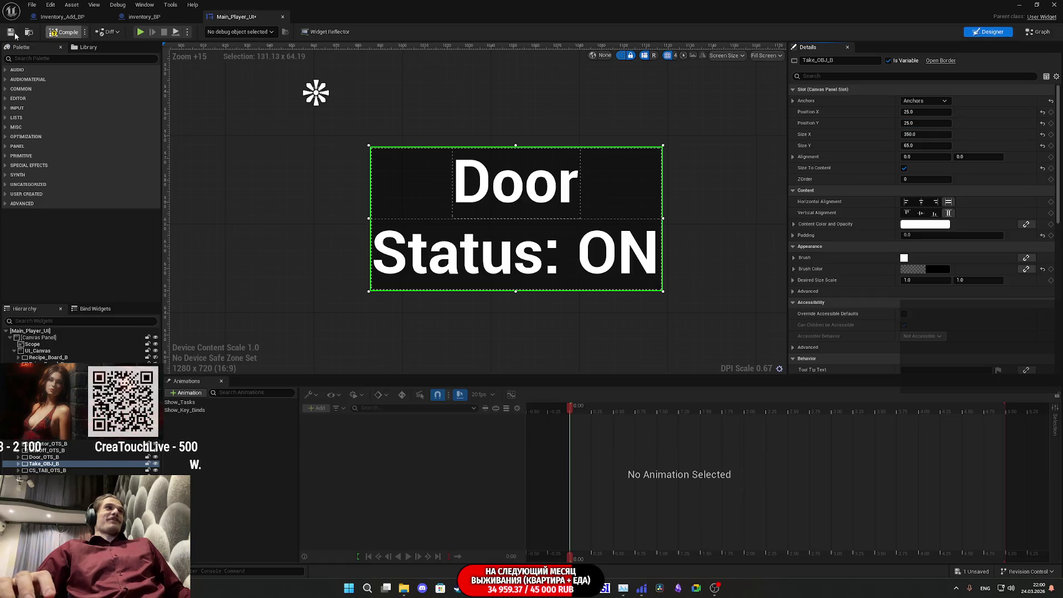
Compile Main_Player_UI and step through its Hierarchy widgets down to Take_OBJ_B
click(11, 32)
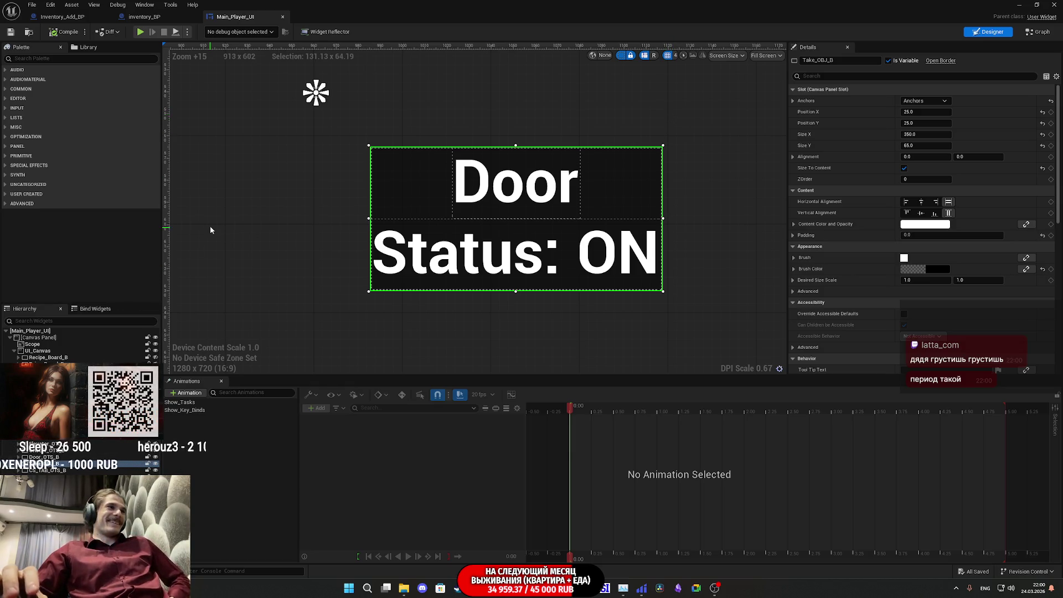
click(533, 192)
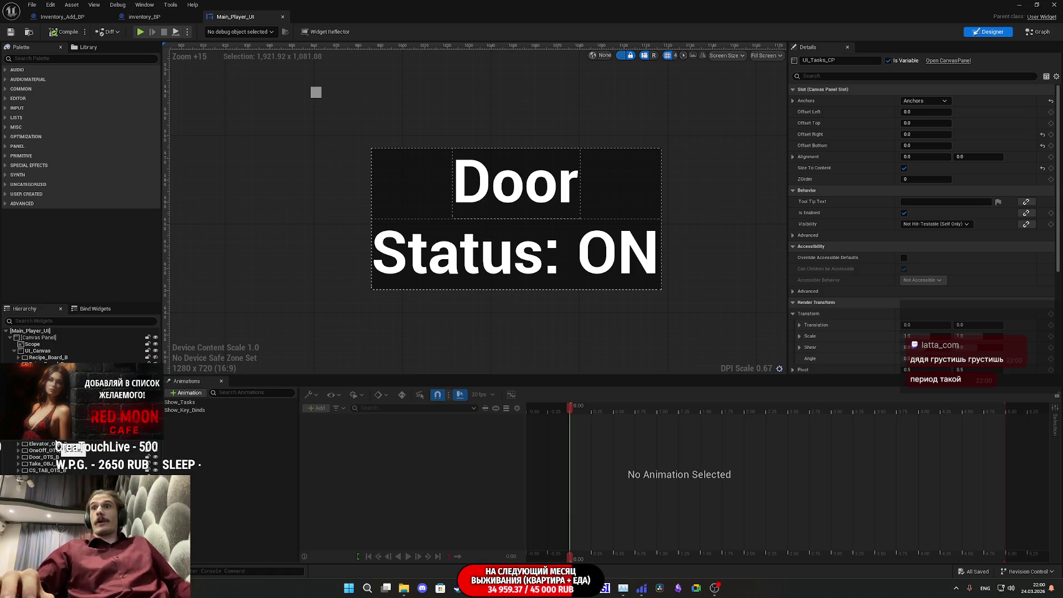
click(47, 363)
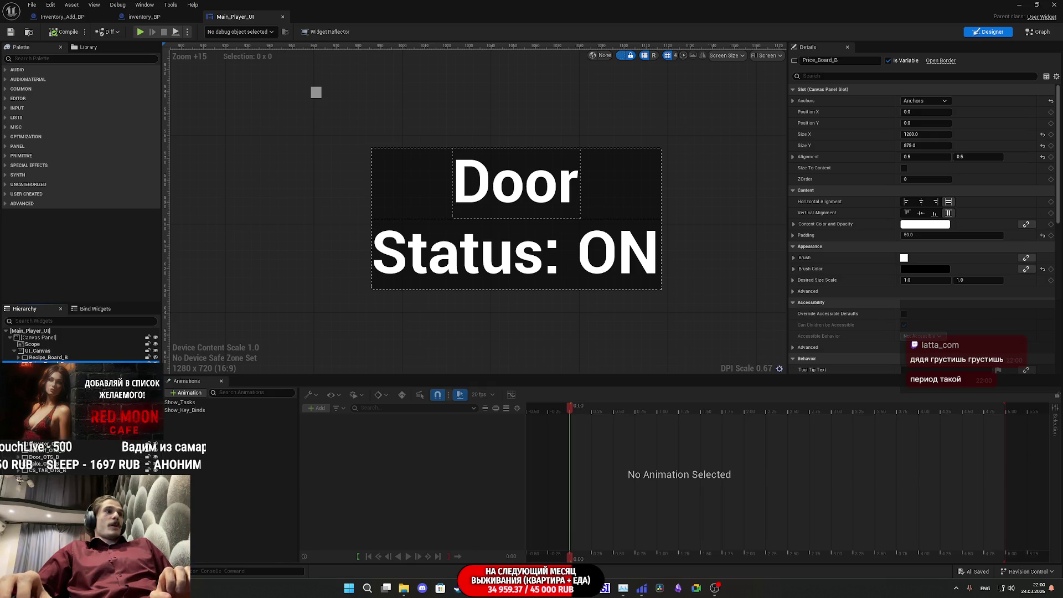
click(47, 370)
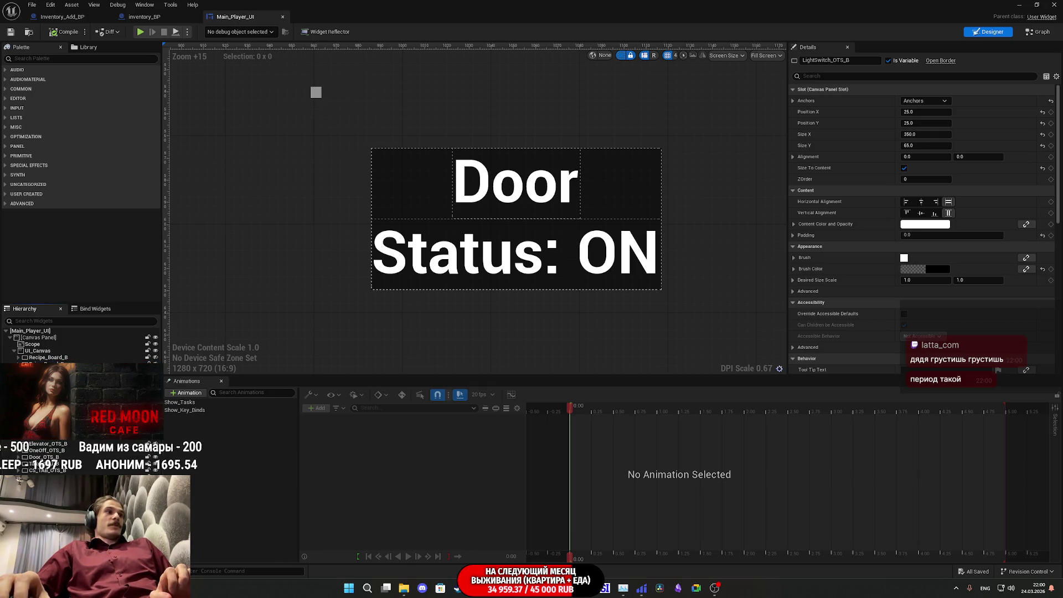
key(Down)
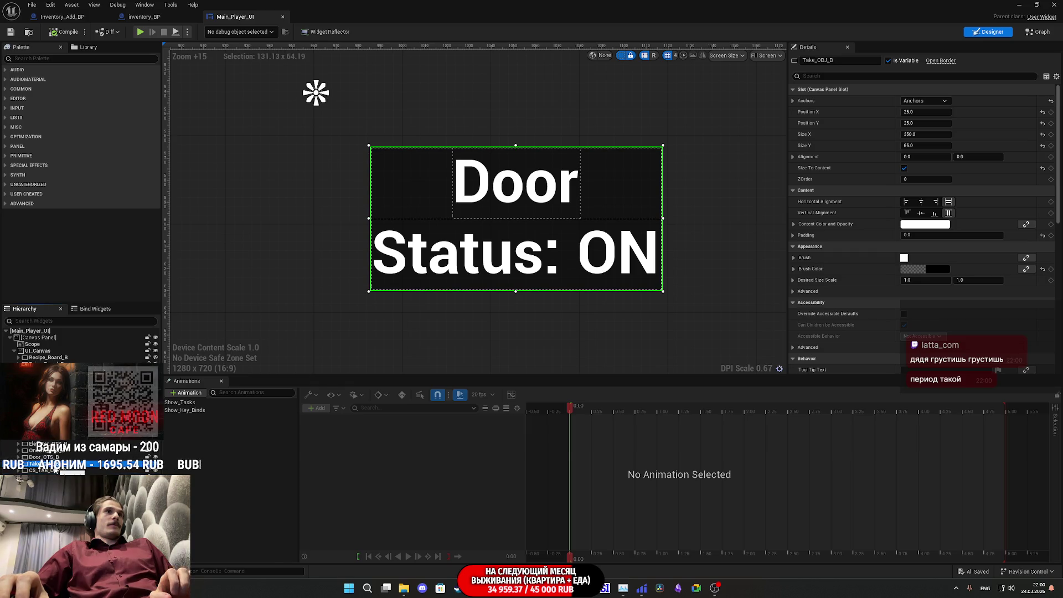
key(Down)
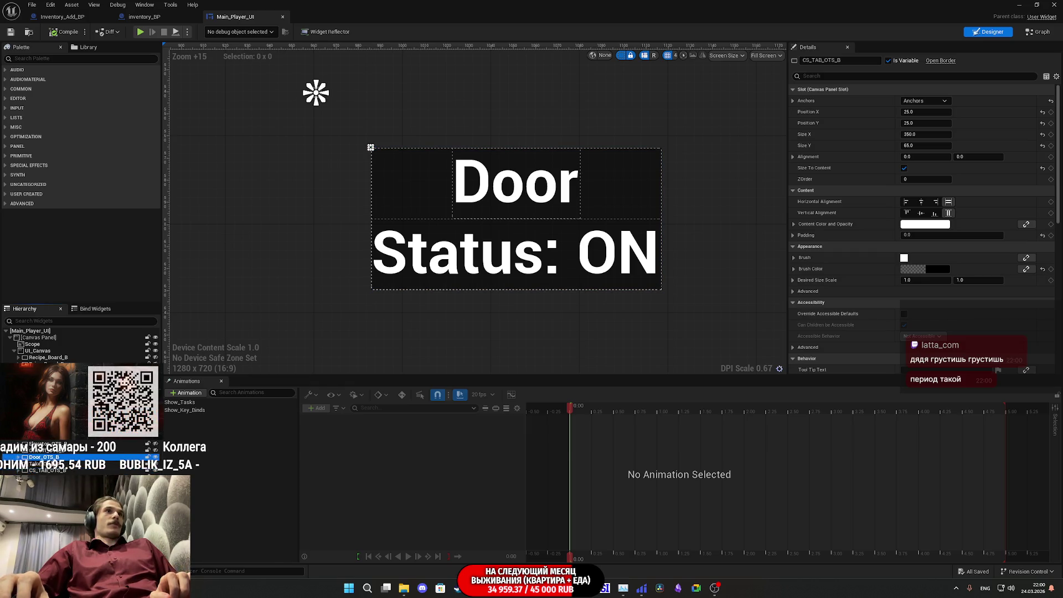
key(Up)
key(Down)
key(Down)
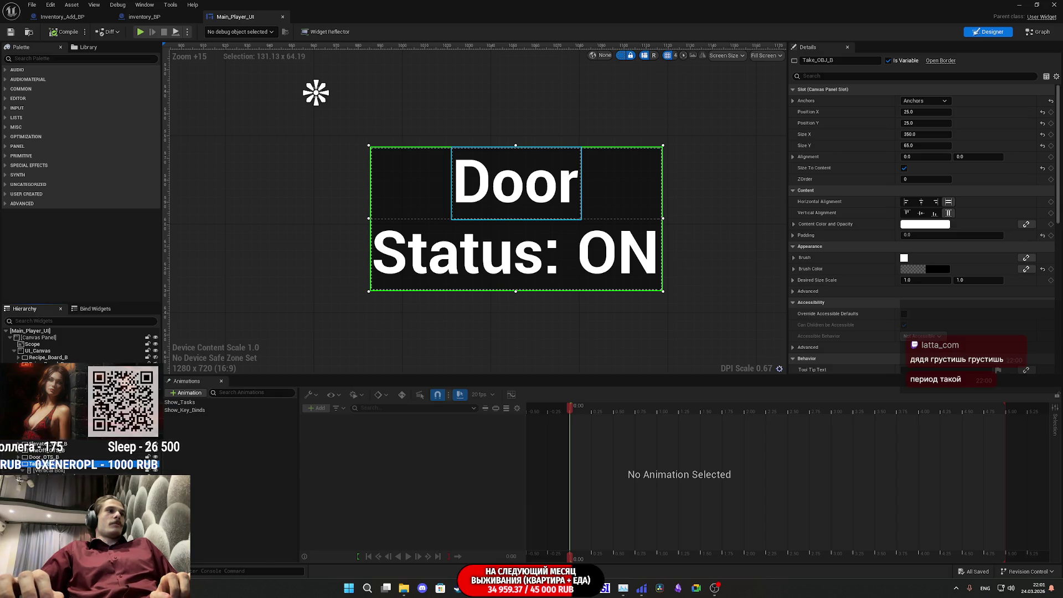
Select the Door text block in Take_OBJ_B and start editing its text, then switch to the browser
click(55, 483)
click(905, 202)
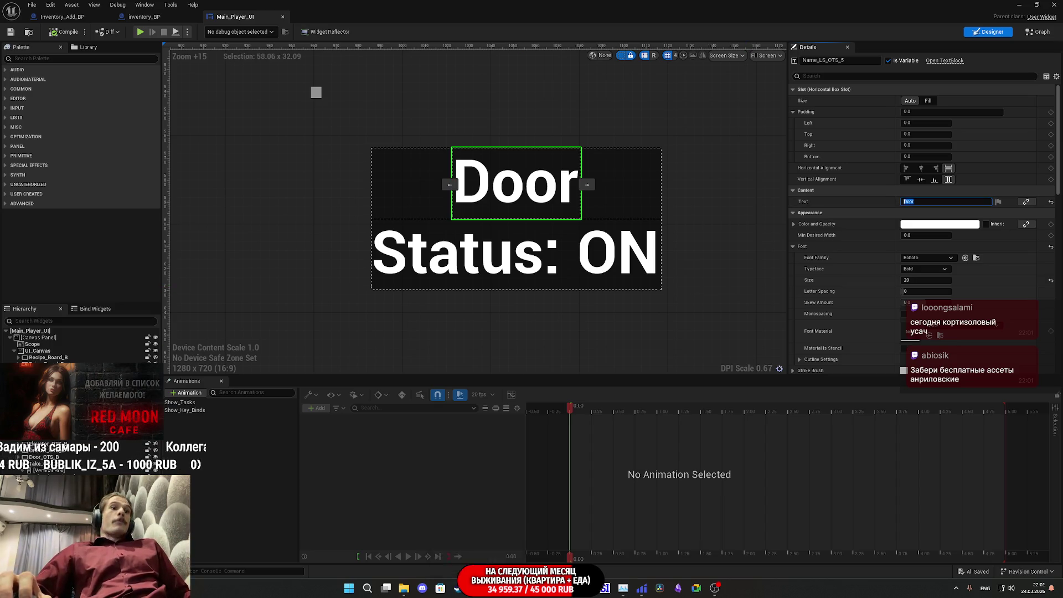
key(alt+Tab)
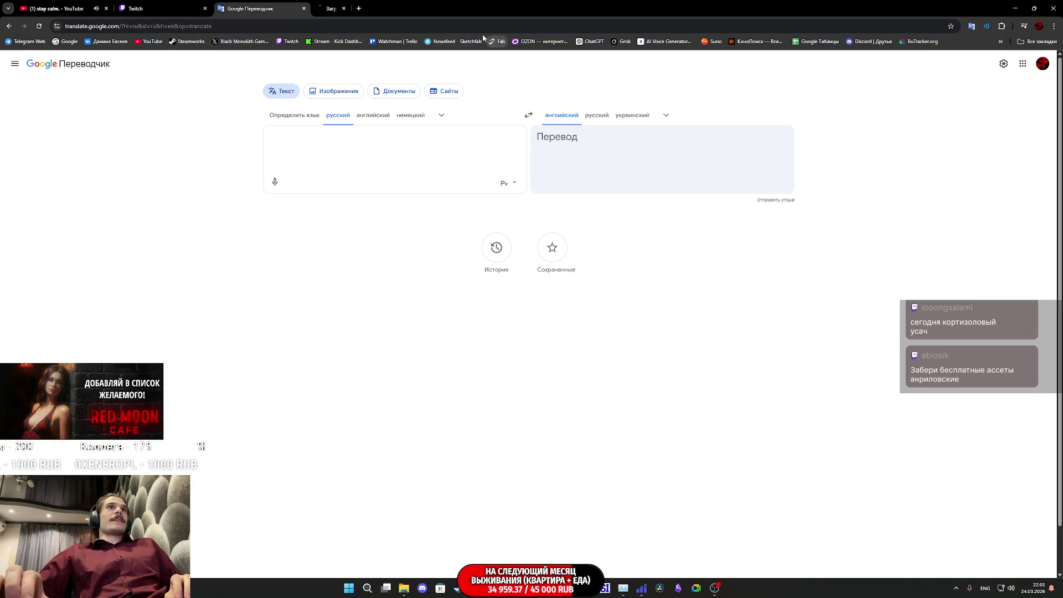
Open Fab's limited-time free assets and open Stone Golem, Scrapopolis and Advanced Universal Spawner in background tabs
click(320, 4)
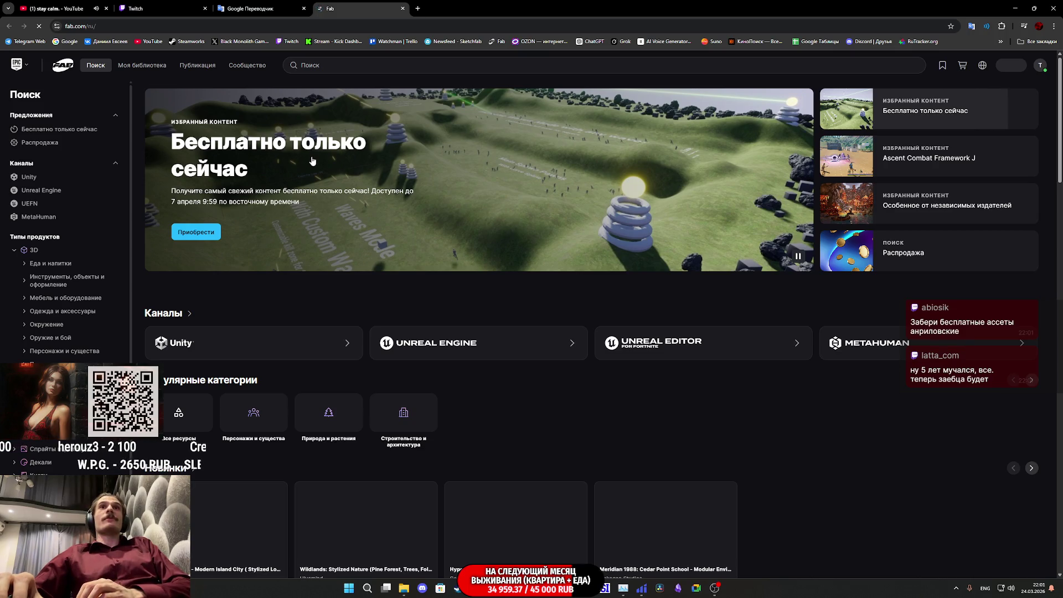
click(327, 160)
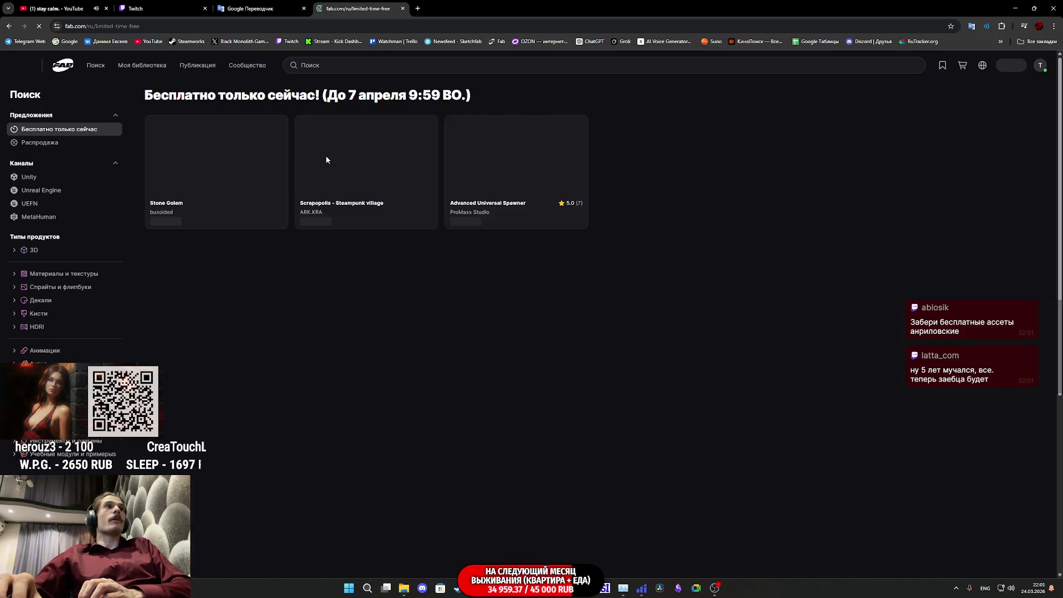
middle_click(211, 152)
middle_click(385, 170)
middle_click(515, 177)
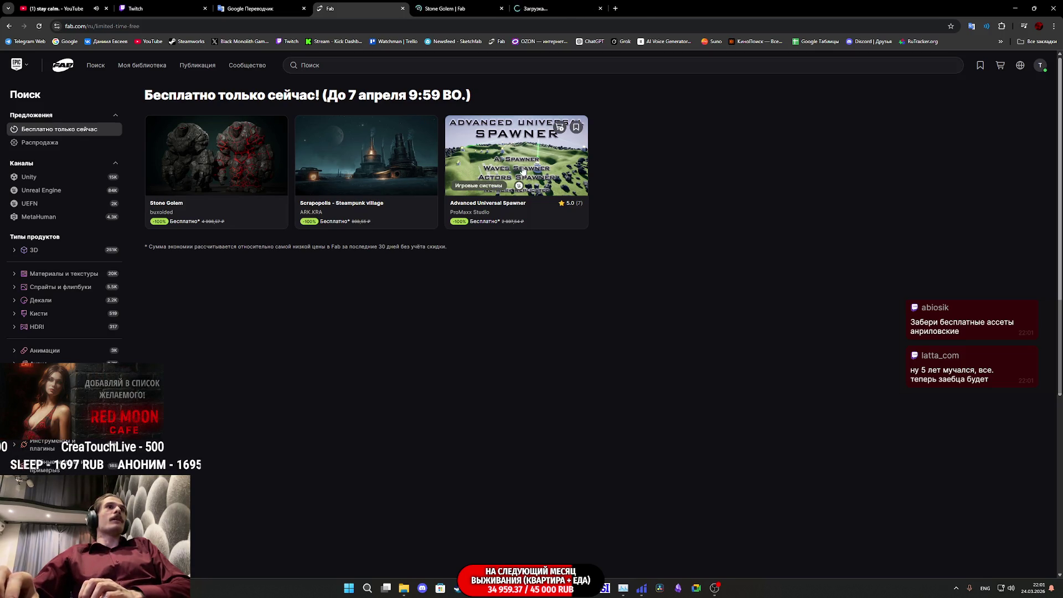
Review the Stone Golem gallery and license options, then close its tab
click(447, 9)
drag(481, 235, 400, 222)
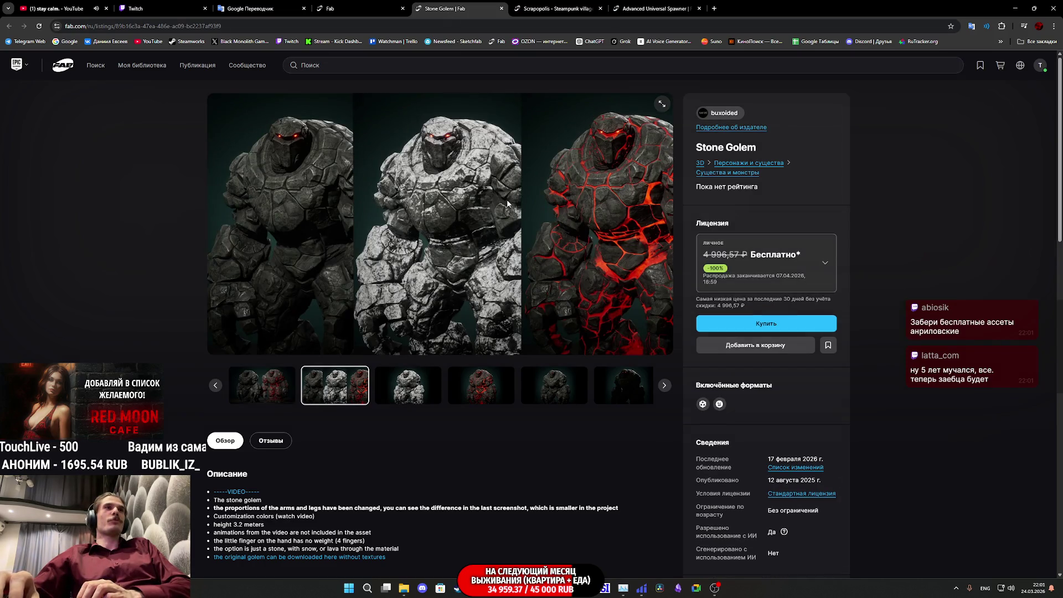
click(786, 269)
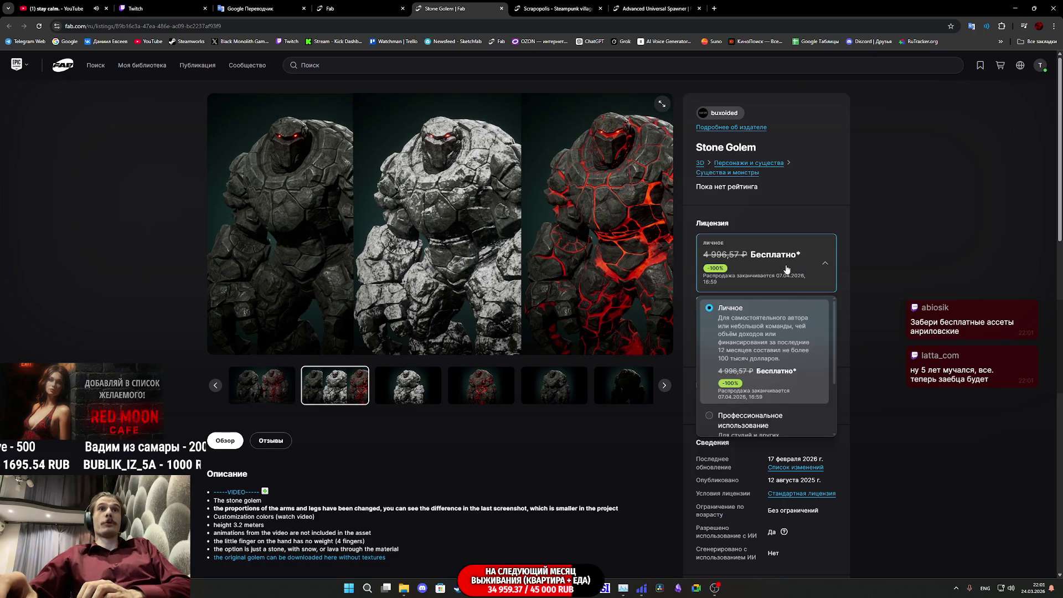
scroll(627, 287, down, 3)
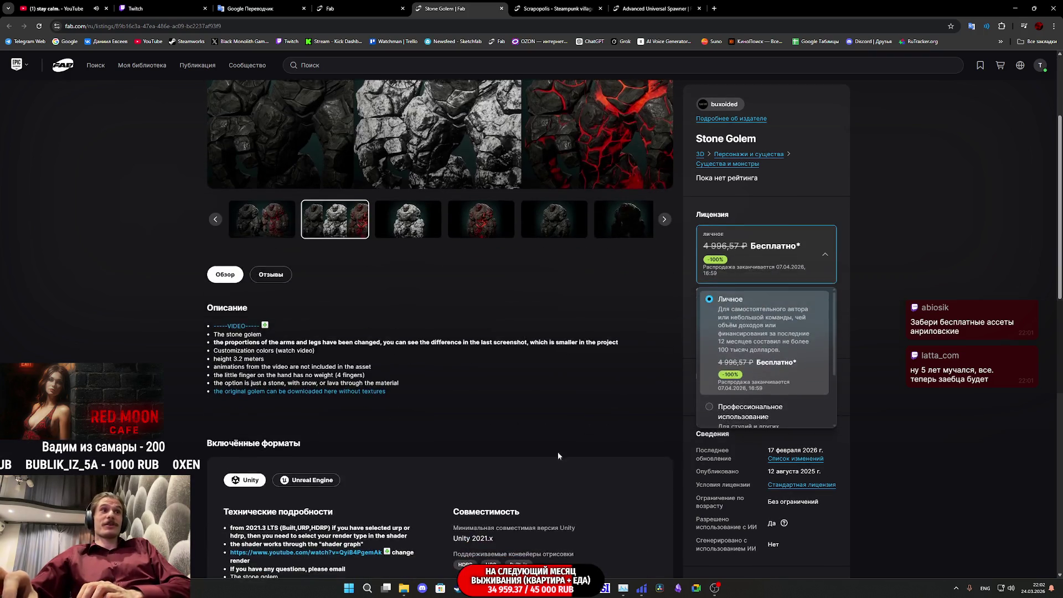
scroll(557, 451, up, 3)
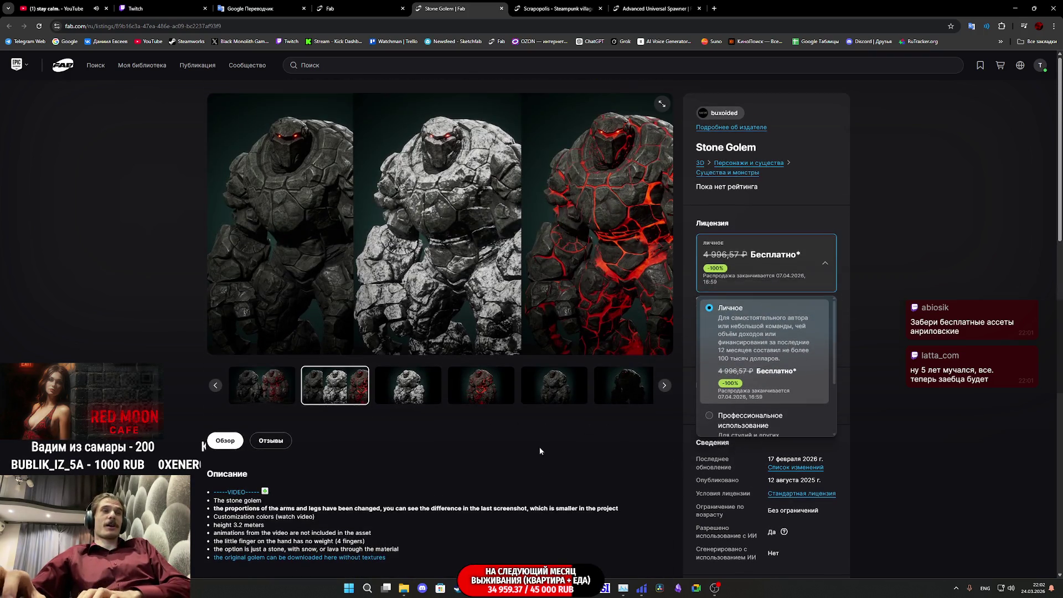
middle_click(437, 3)
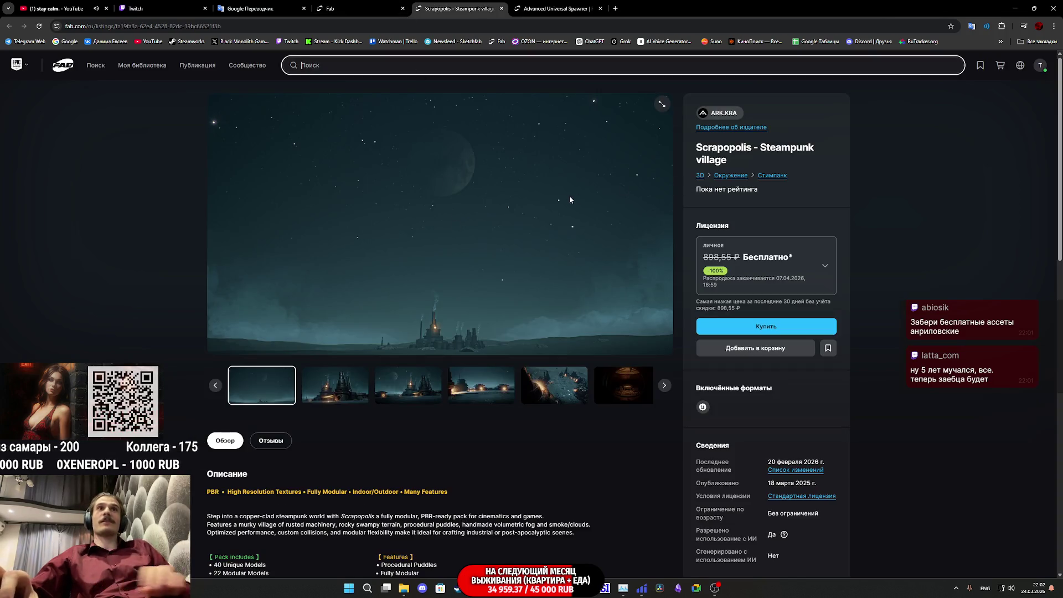
View the Scrapopolis steampunk factory gallery image full-screen
click(500, 253)
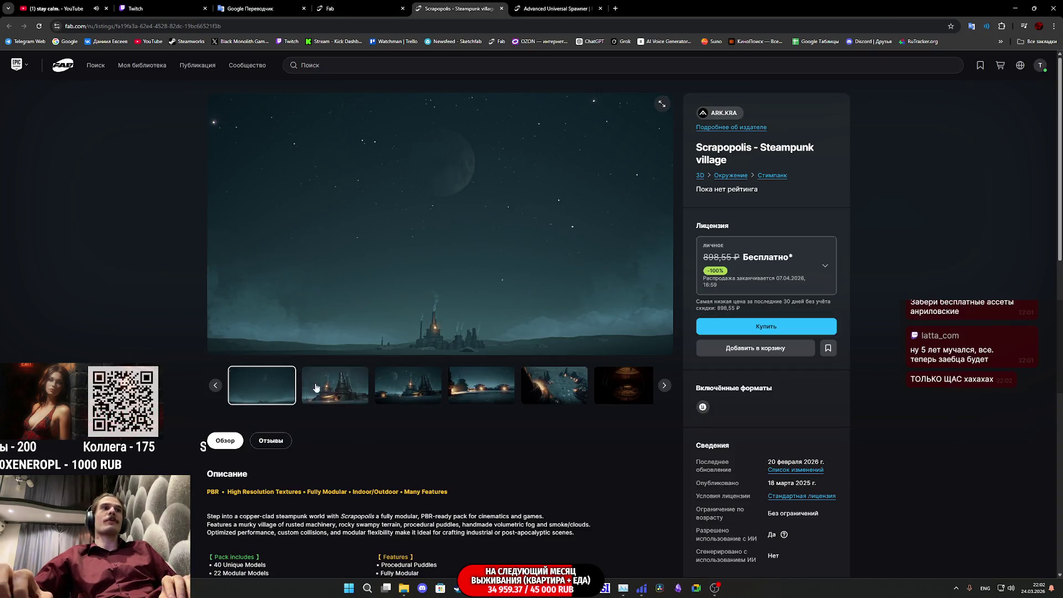
click(315, 386)
click(662, 108)
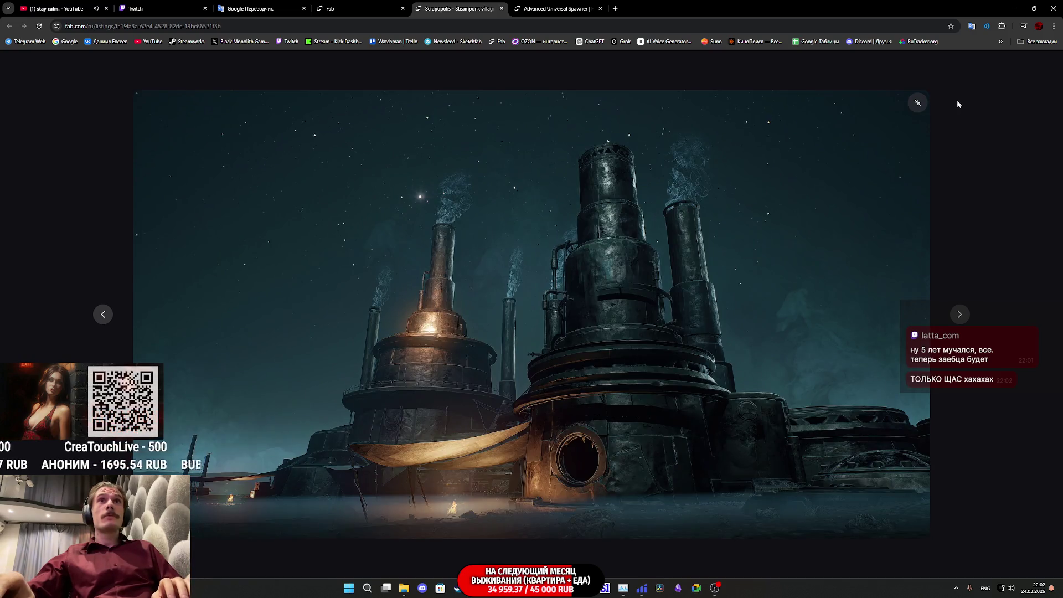
click(912, 80)
Read the Scrapopolis technical details, step through more gallery images, then close the listing
scroll(543, 402, down, 3)
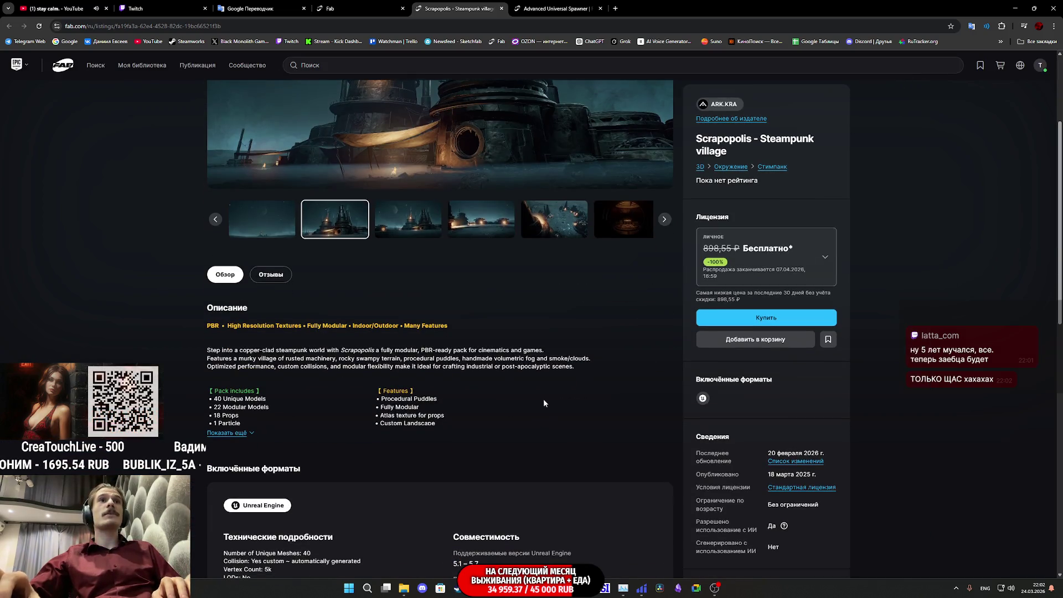
scroll(643, 325, down, 5)
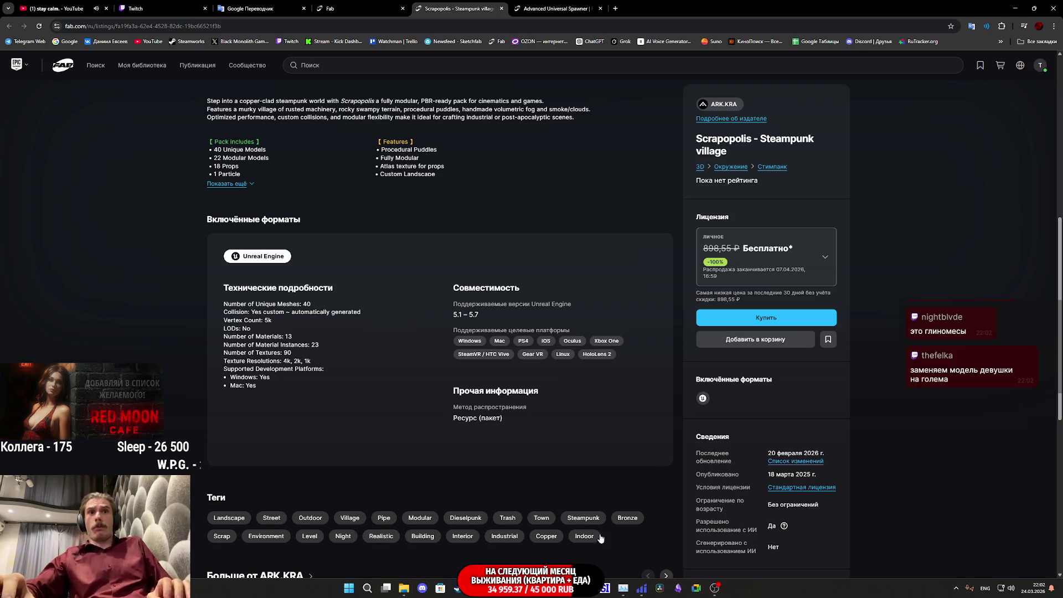
scroll(567, 459, up, 7)
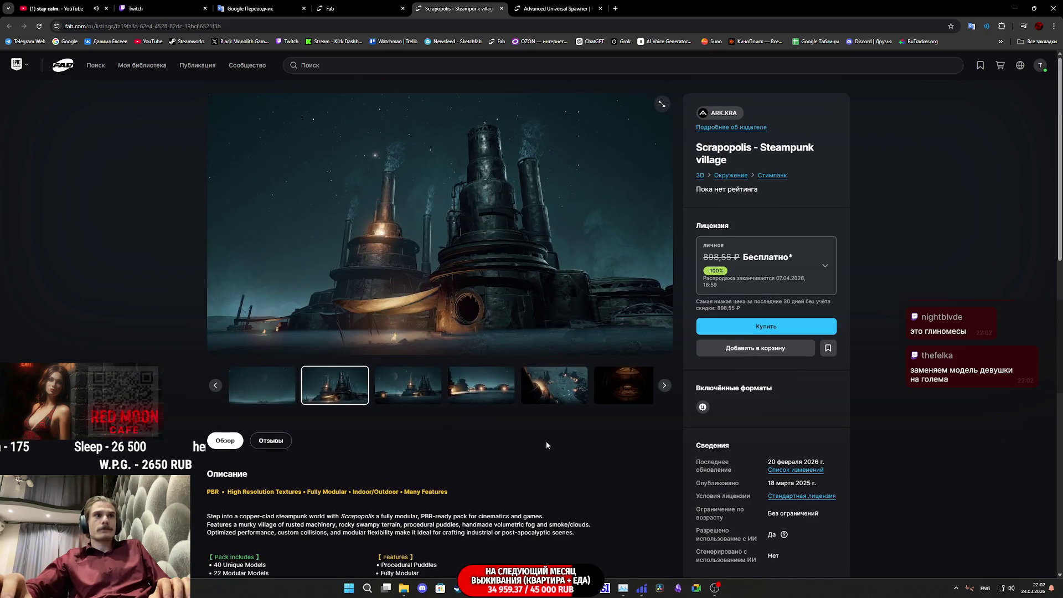
click(481, 385)
click(501, 390)
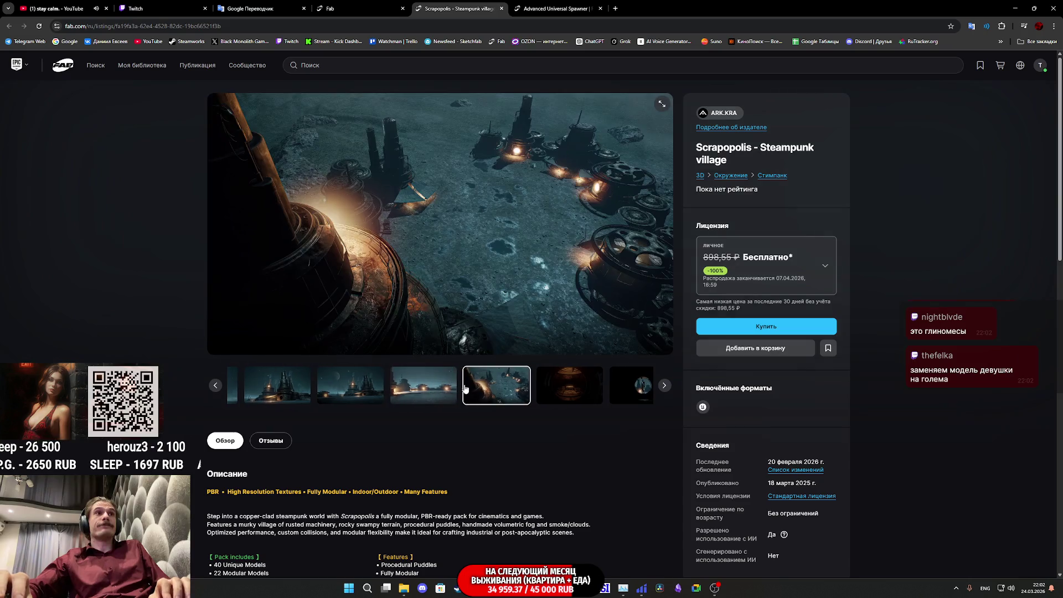
key(Right)
middle_click(462, 4)
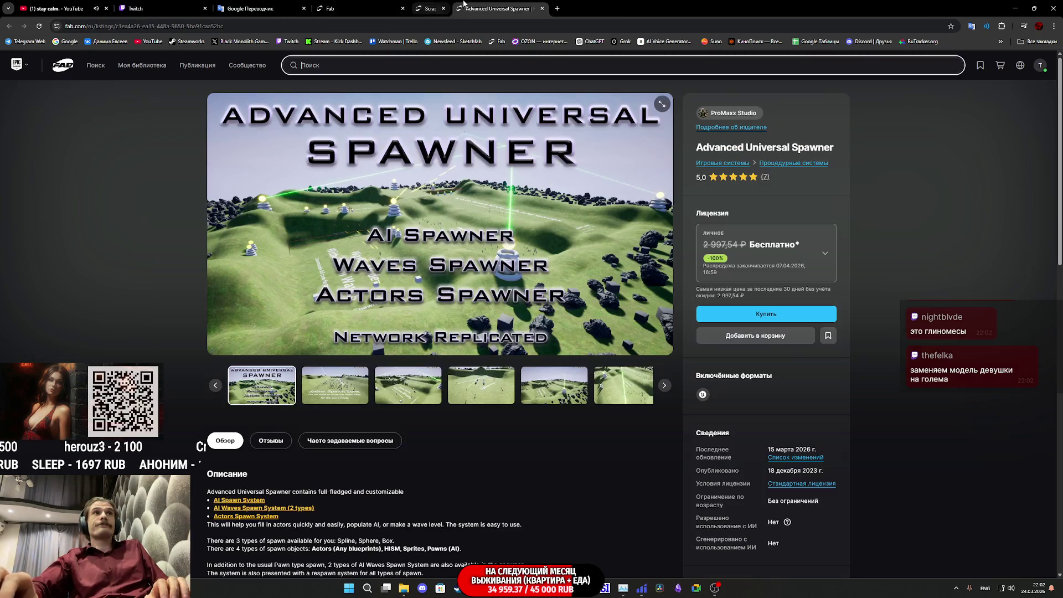
View the Spawner's Spline Spawn Zone image and the next one full-screen, then close both Fab tabs
click(311, 383)
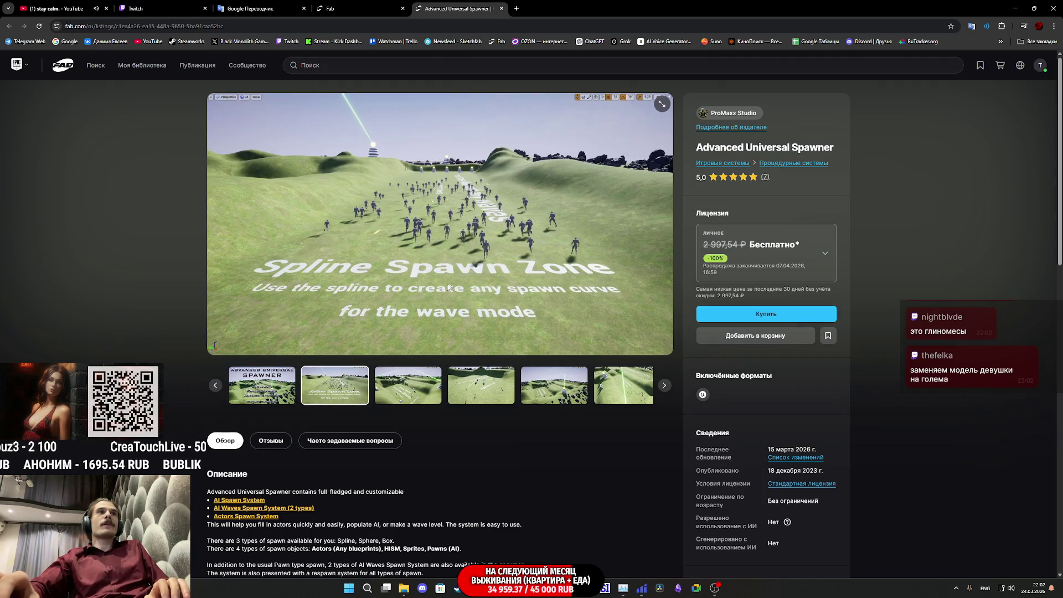
click(662, 105)
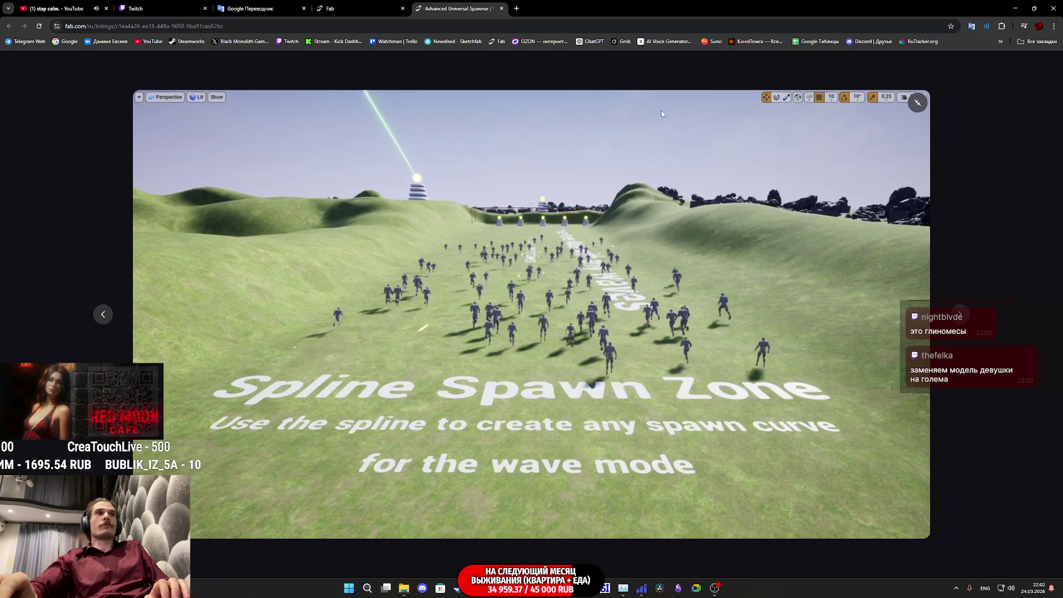
key(Right)
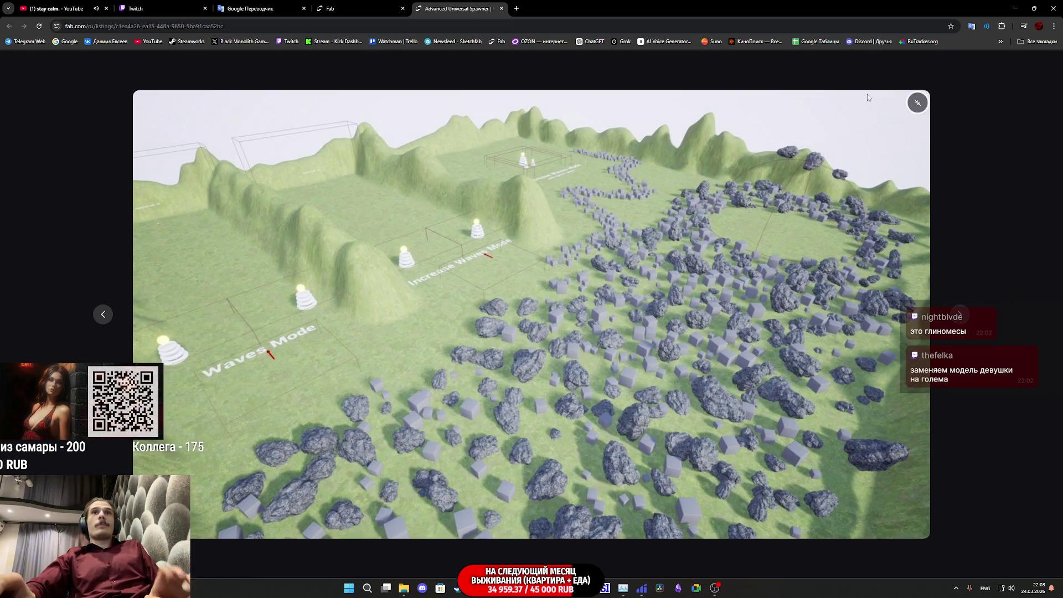
middle_click(468, 4)
middle_click(387, 7)
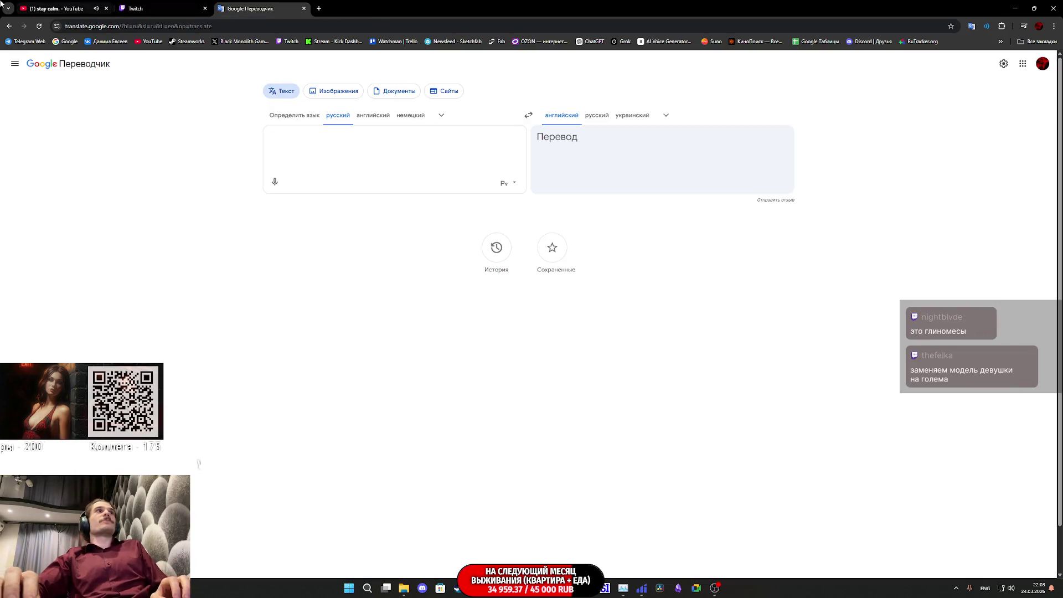
Leave the Twitch dashboard and bring the Unreal Main_Player_UI editor window forward
click(133, 4)
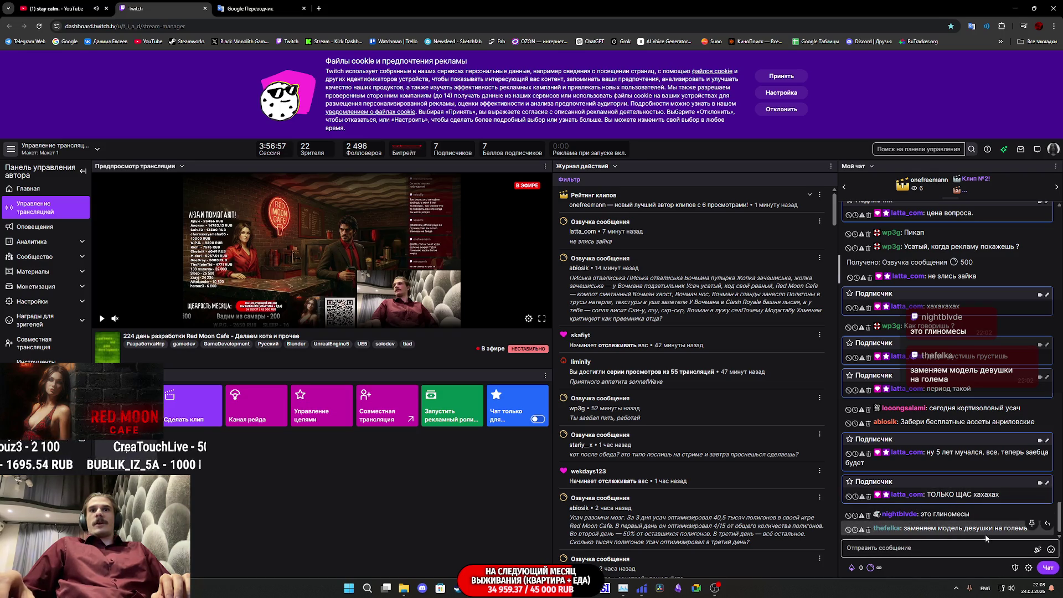
mouse_move(512, 587)
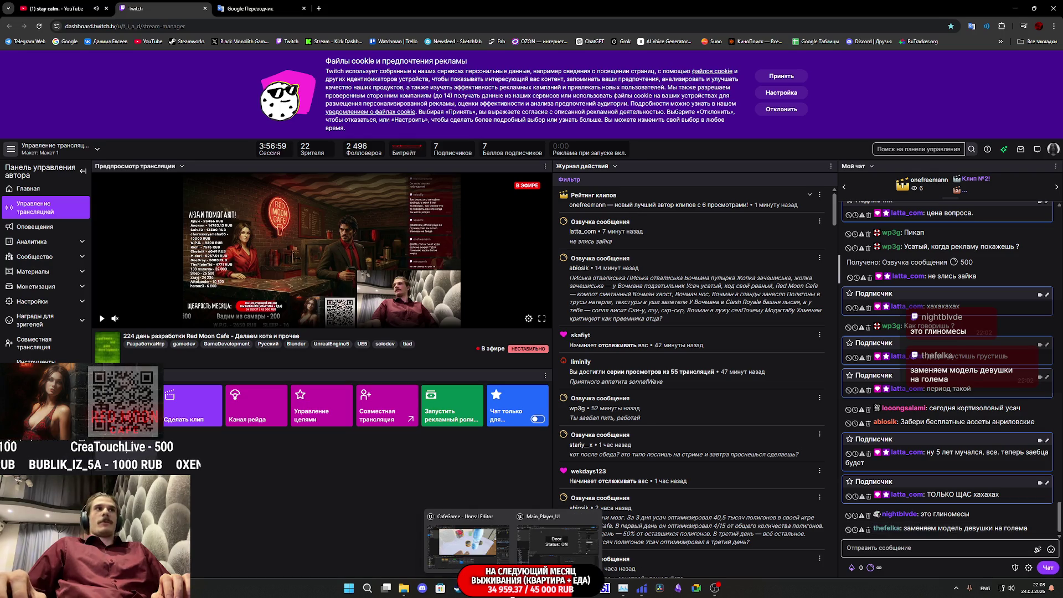
click(553, 542)
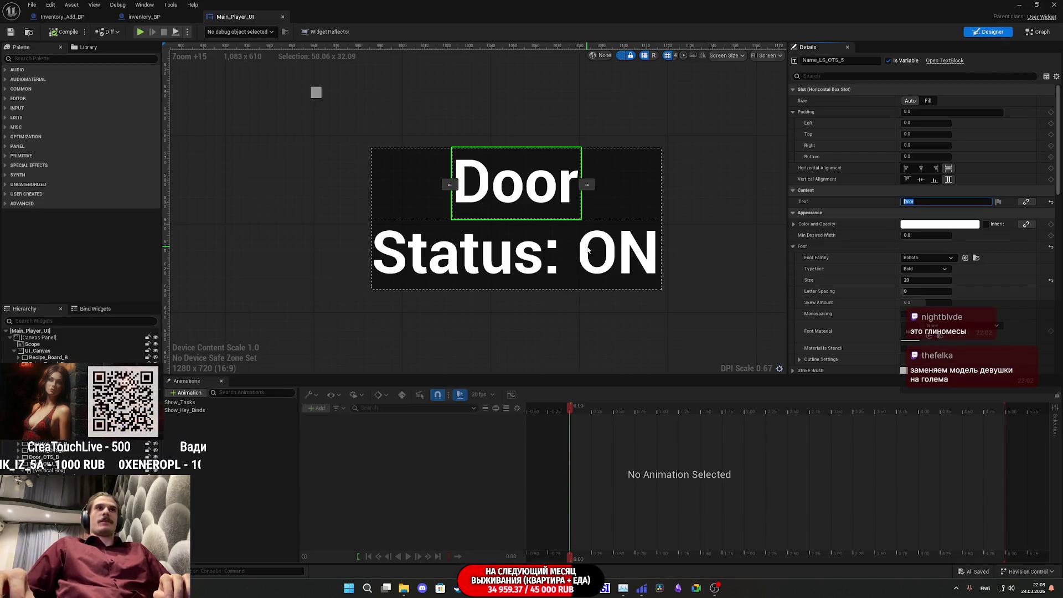
click(930, 202)
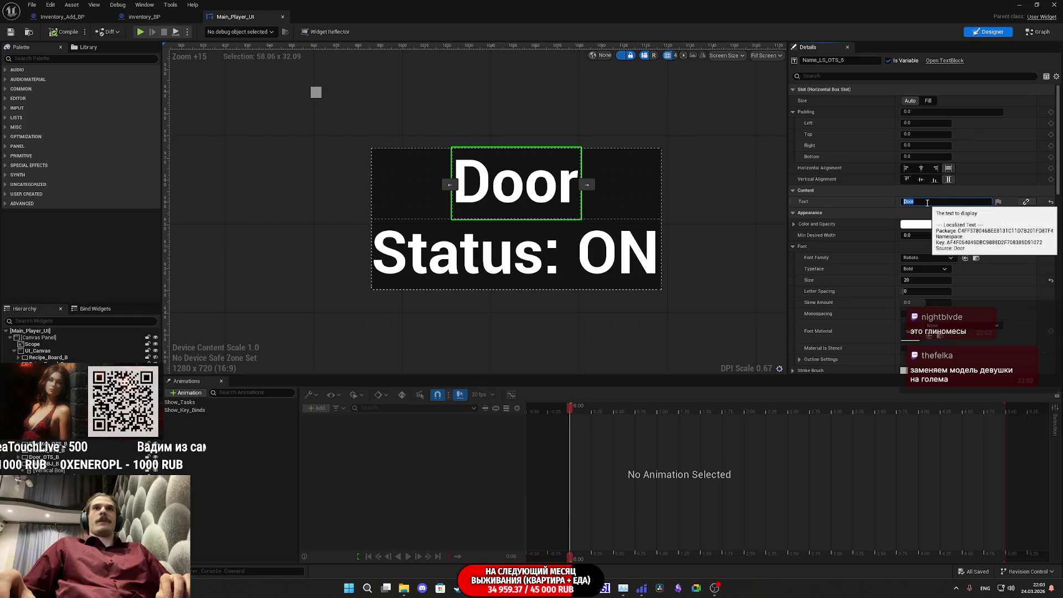
drag(929, 203, 884, 201)
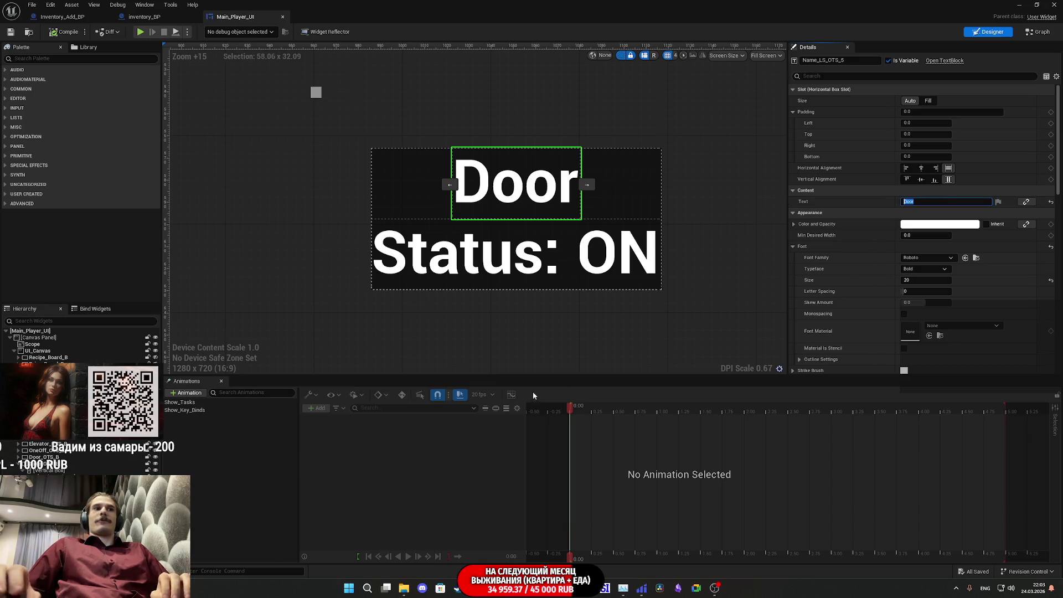
mouse_move(470, 591)
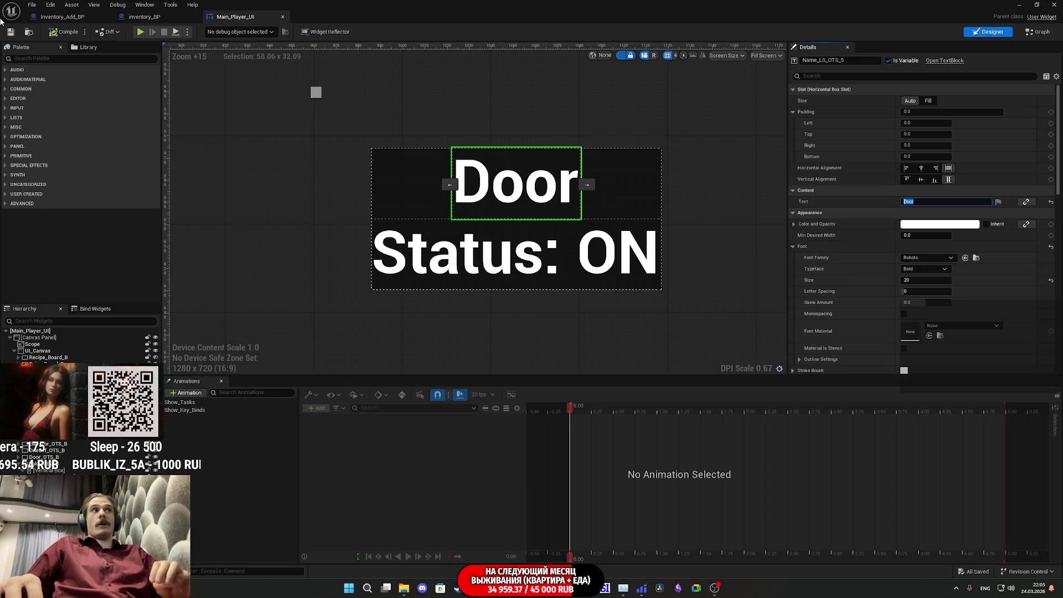
click(9, 42)
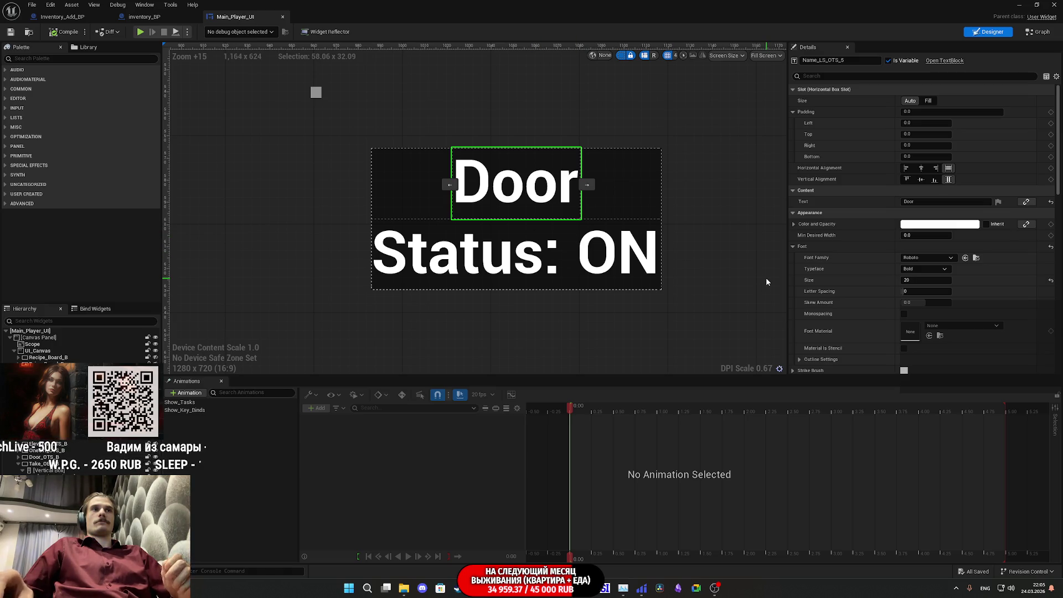
Change the Door label to a pure green 'Take' and delete the Status: text block
click(925, 202)
text(Take)
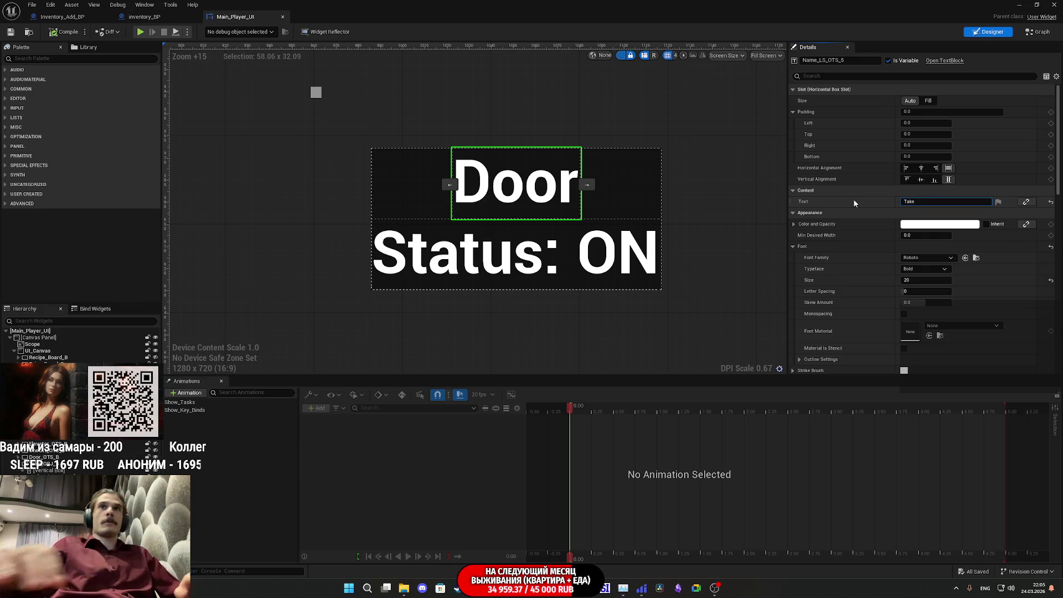
key(Return)
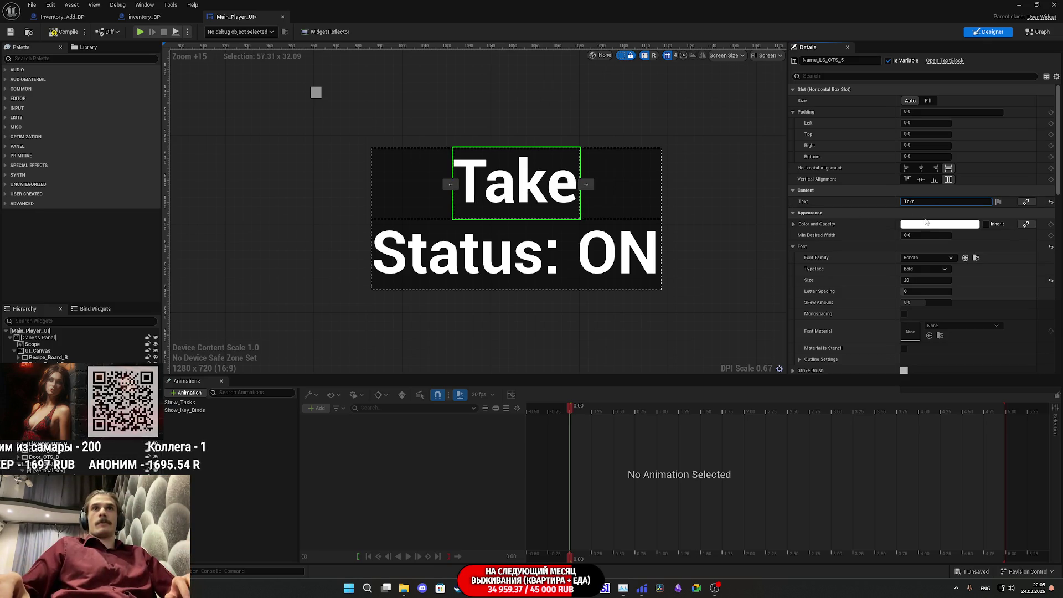
click(931, 224)
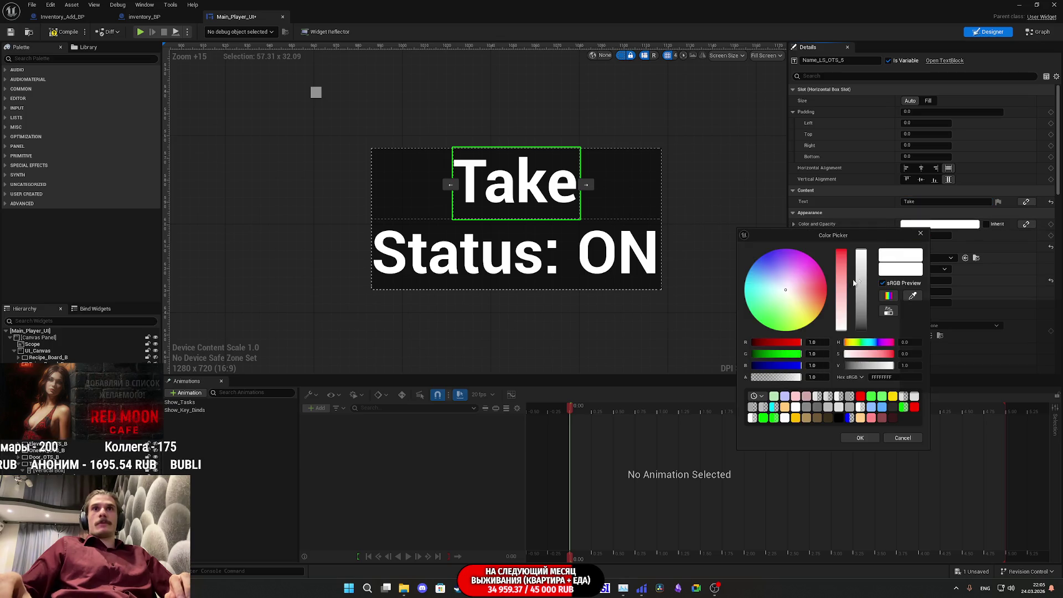
mouse_move(789, 342)
mouse_down()
mouse_move(751, 342)
mouse_move(752, 365)
mouse_up()
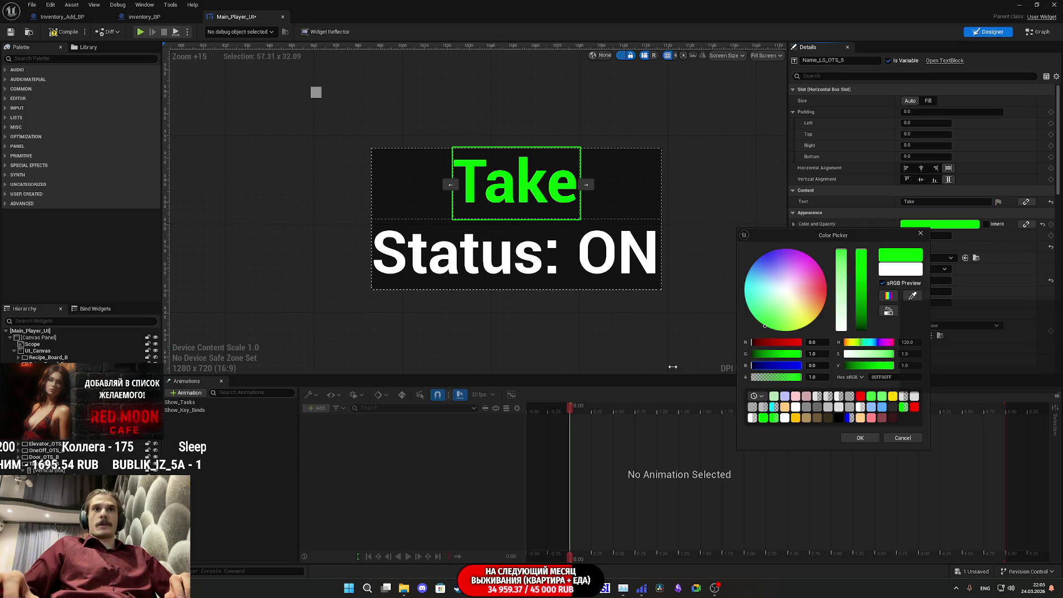
click(859, 438)
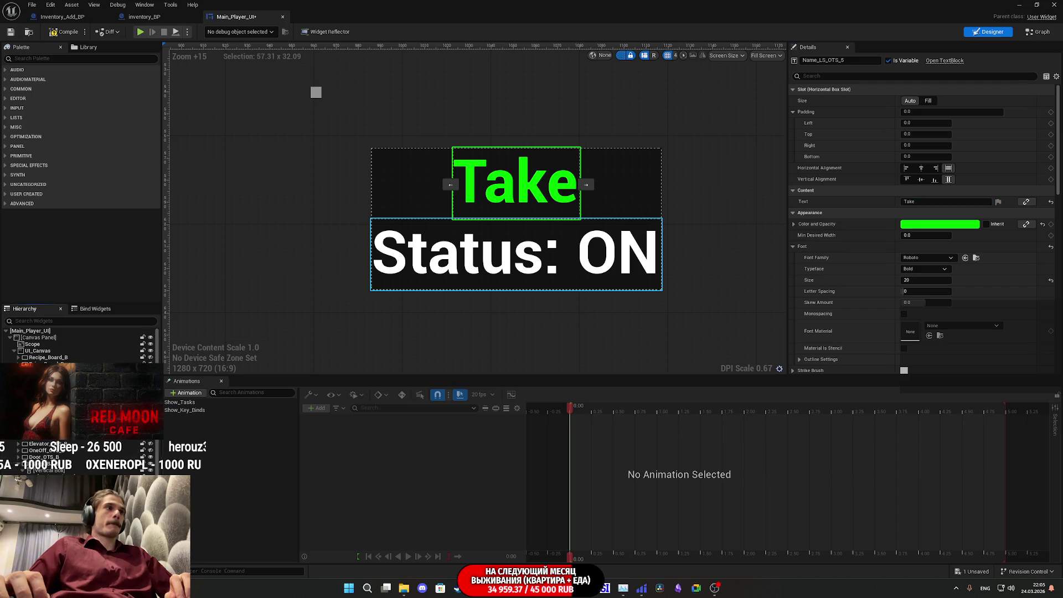
click(474, 255)
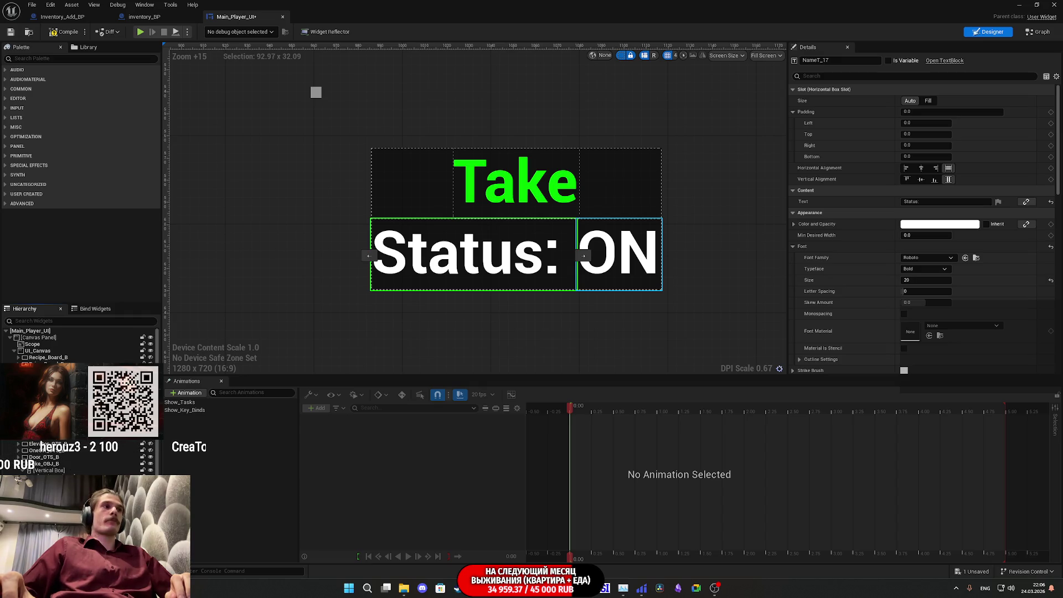
key(Delete)
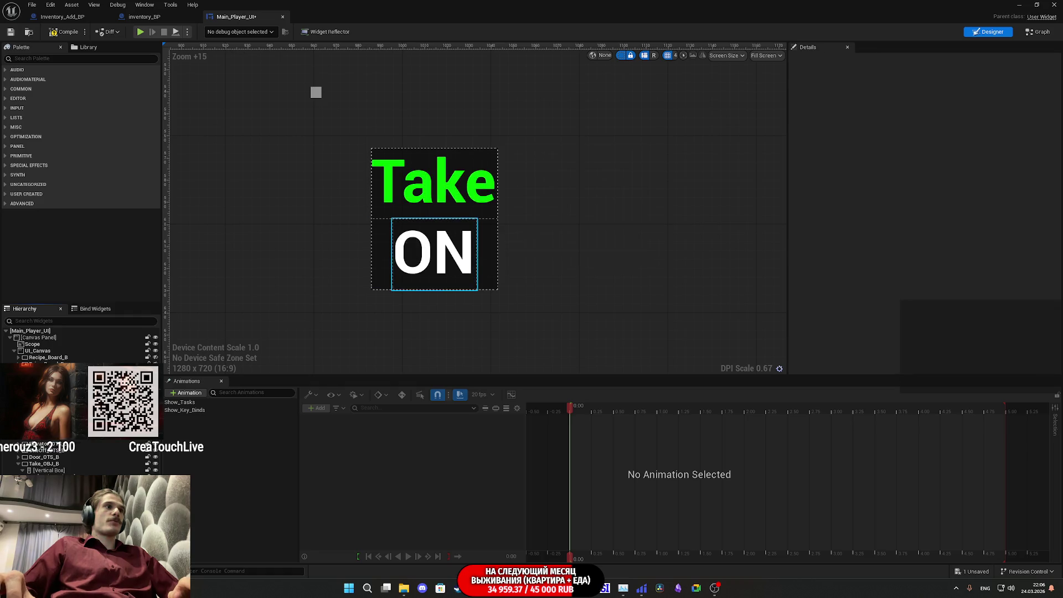
Rename the ON text widget to TAKE_OBJ_T and save Main_Player_UI
click(434, 254)
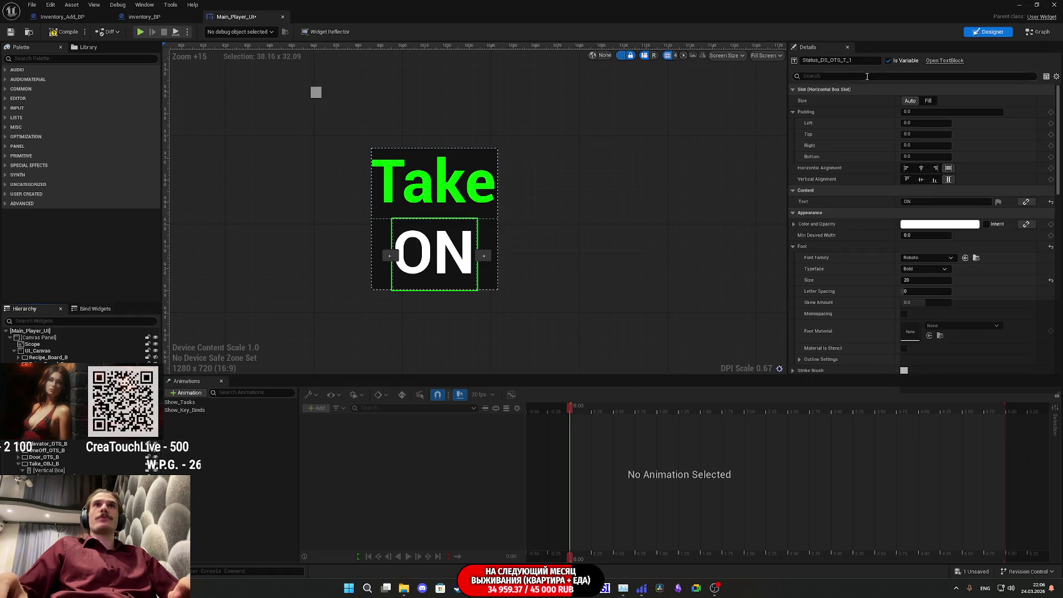
click(858, 61)
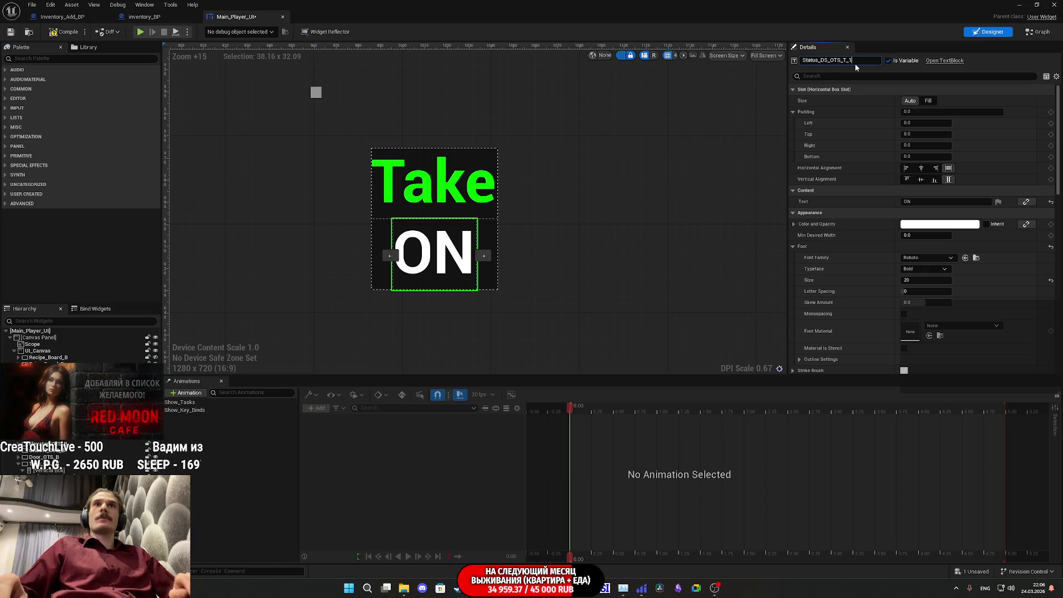
key(BackSpace)
key(BackSpace)
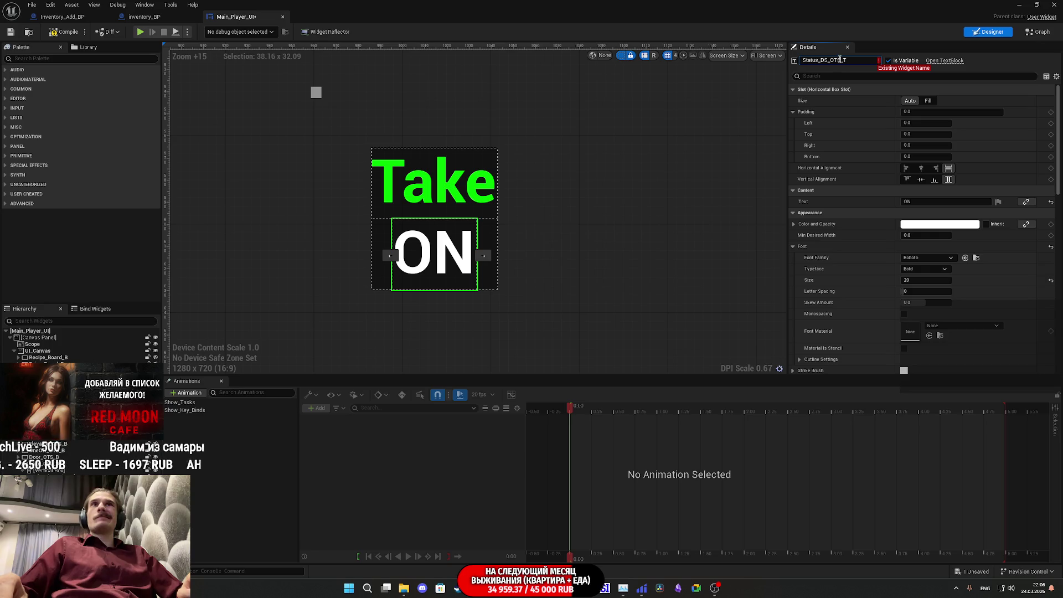
drag(825, 59, 740, 55)
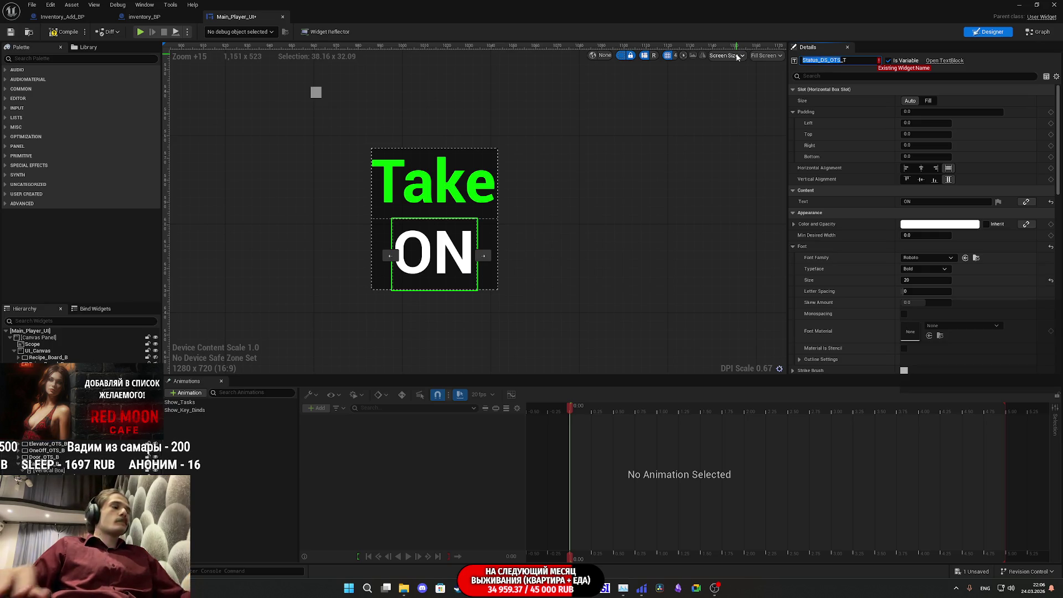
text(T_T)
text(KE)
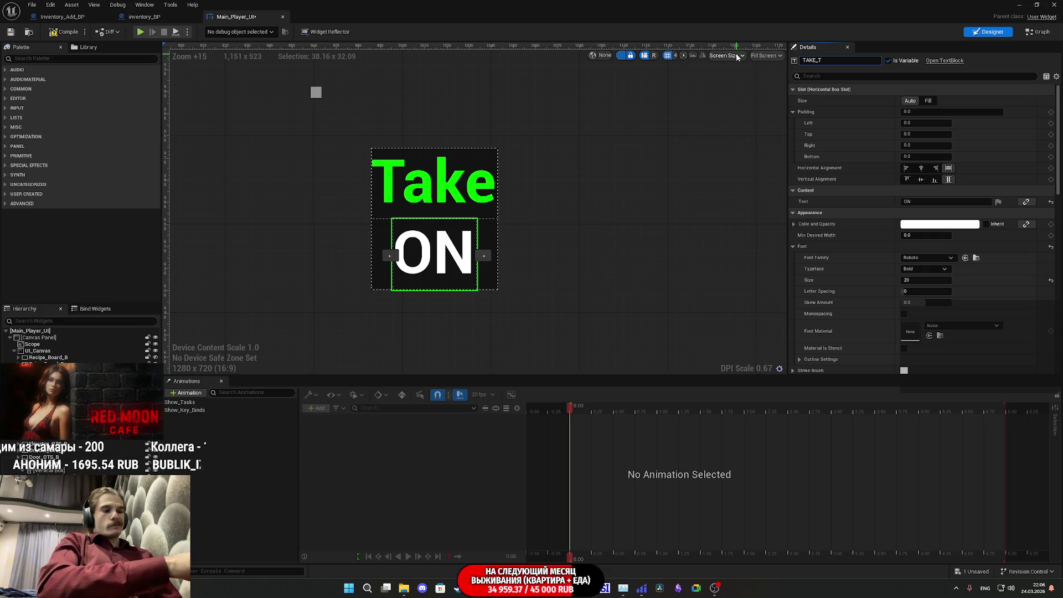
text(_O)
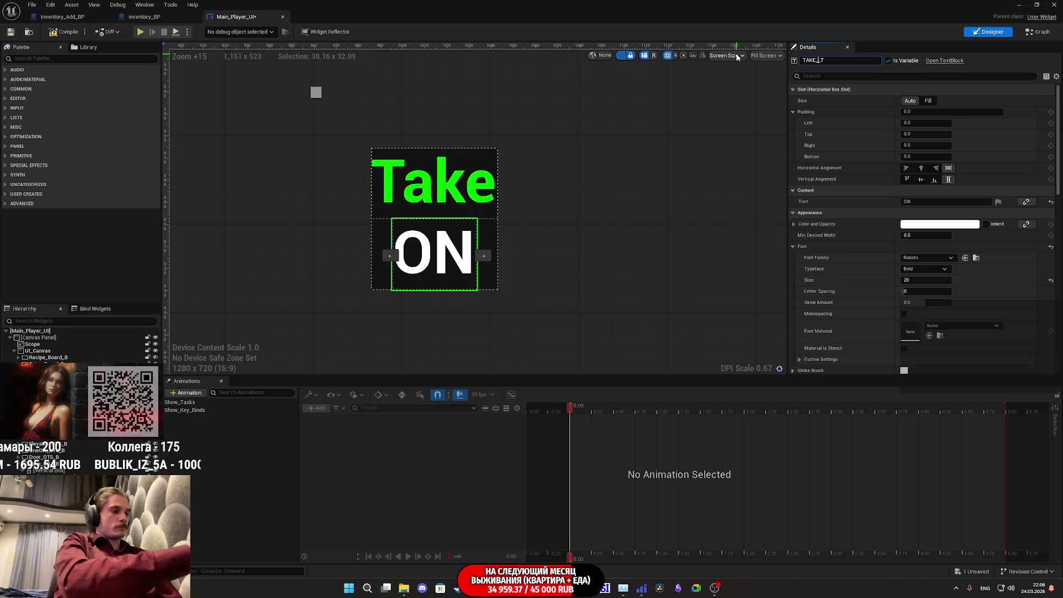
text(BJ)
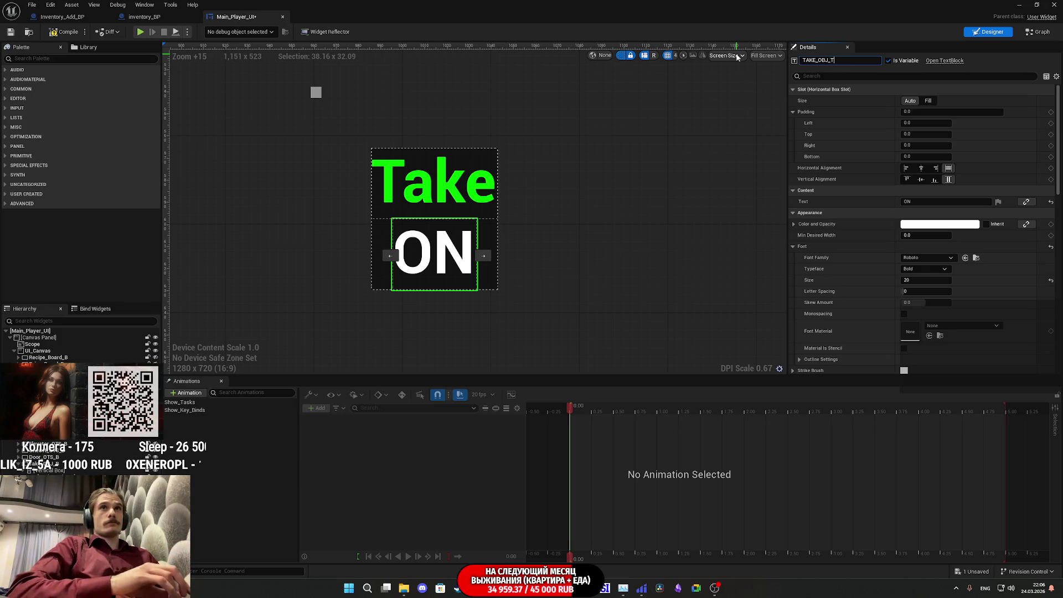
key(Return)
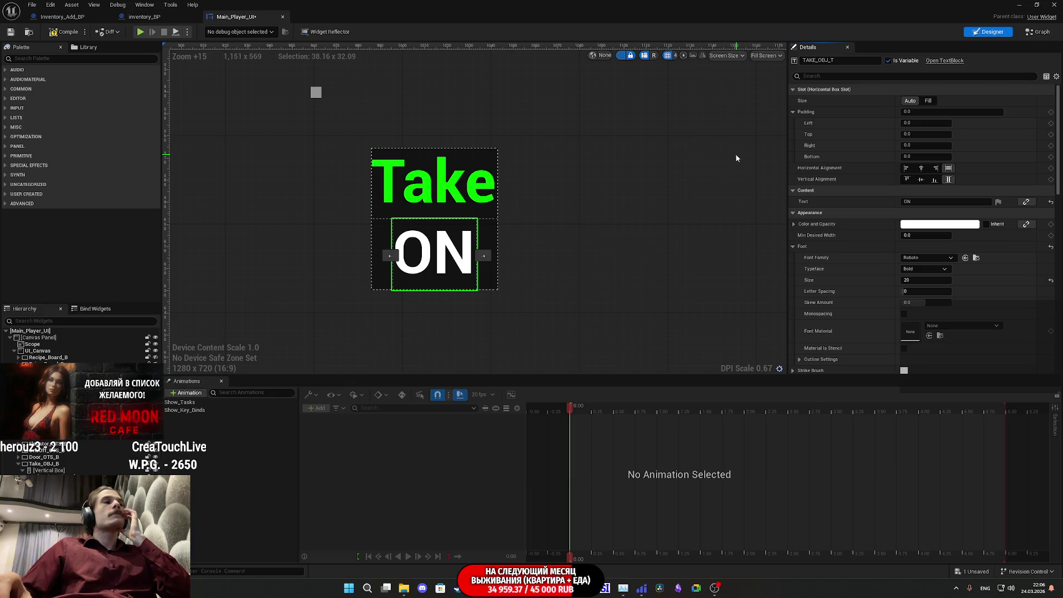
click(434, 183)
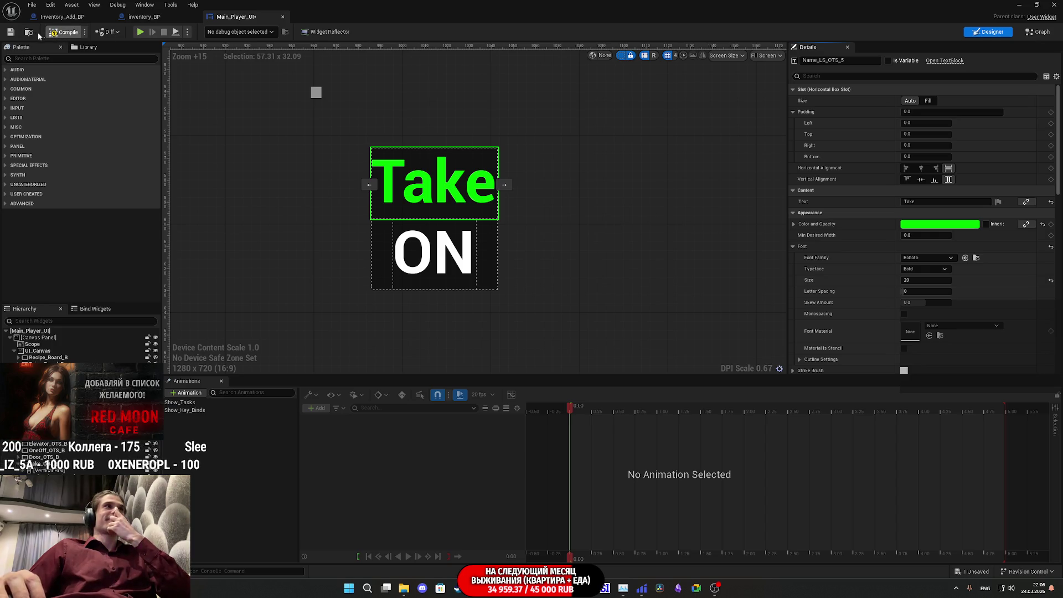
click(10, 33)
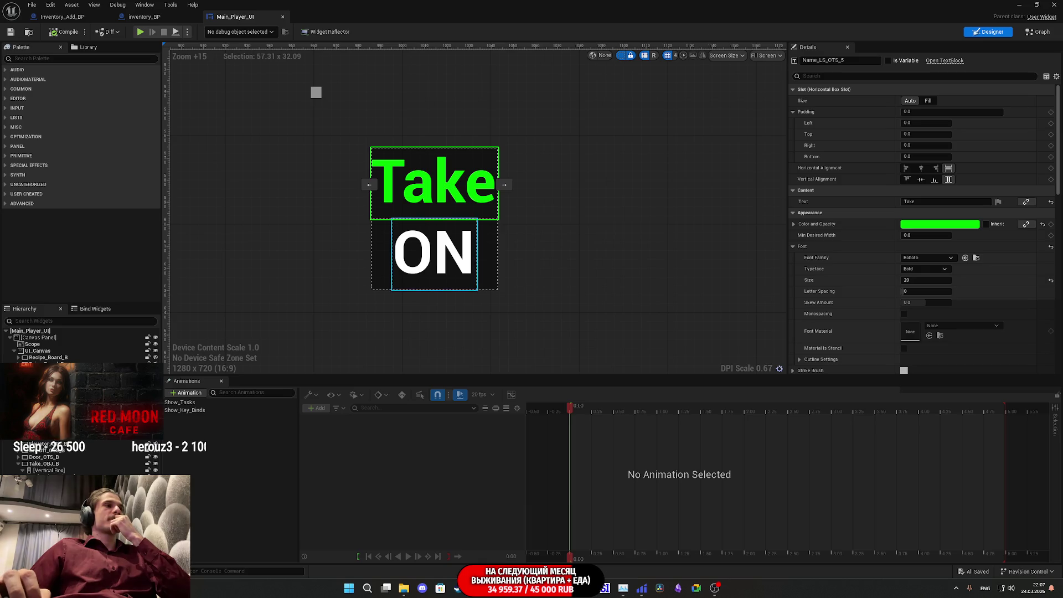
click(434, 253)
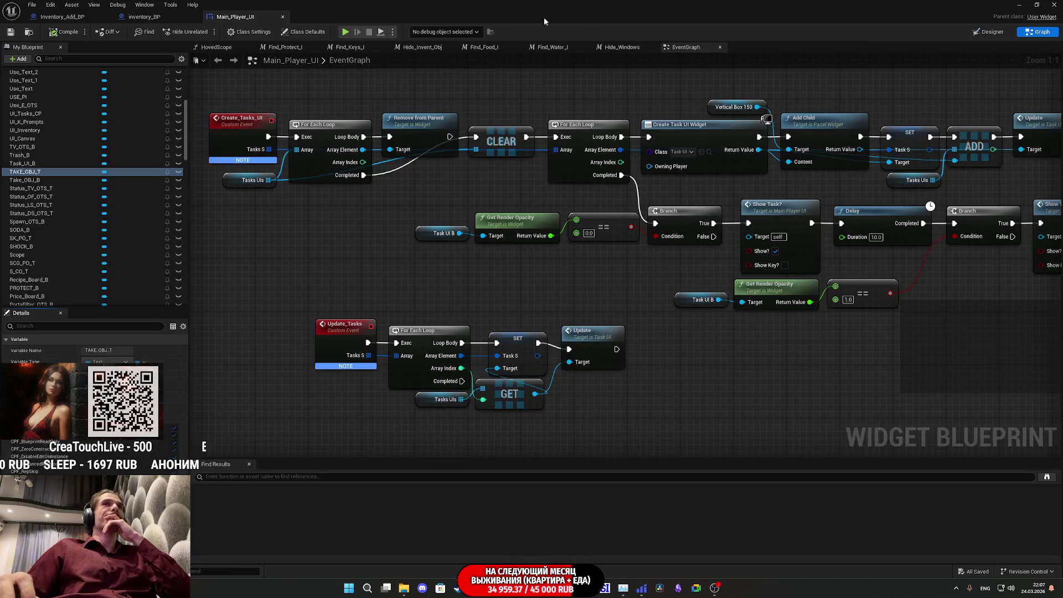
Check Inventory_Add_BP's hover logic, then return to the Main_Player_UI event graph's empty space
click(79, 17)
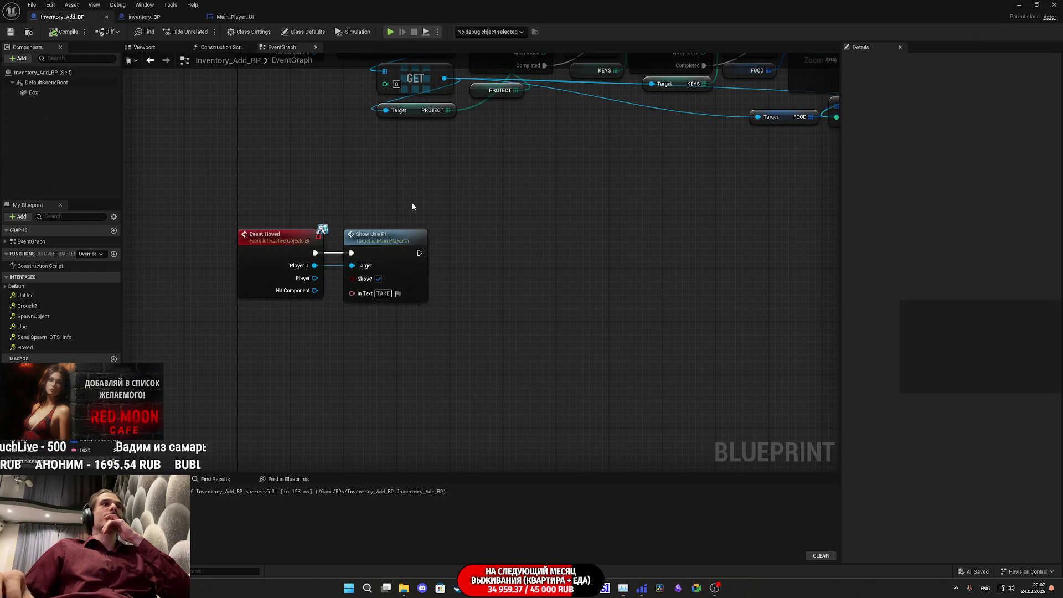
click(235, 16)
drag(456, 275, 674, 123)
scroll(636, 208, down, 7)
mouse_move(636, 209)
mouse_down()
mouse_move(410, 251)
mouse_move(347, 346)
mouse_move(313, 334)
mouse_up()
Add a custom event named Take_OBJ and compile the widget blueprint
right_click(443, 359)
text(take)
click(491, 394)
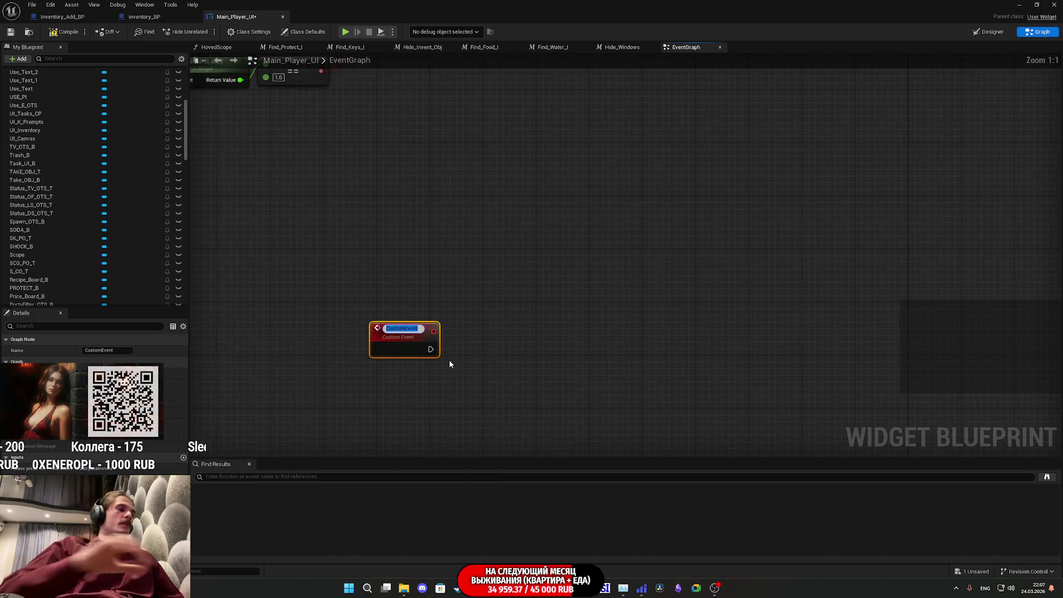
text(Take_)
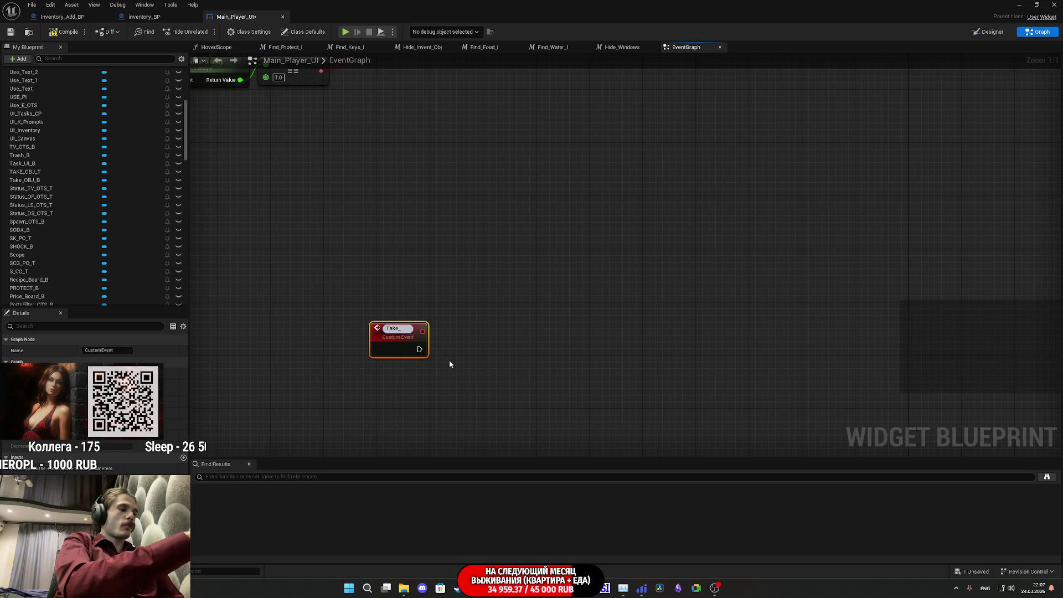
text(OBJ)
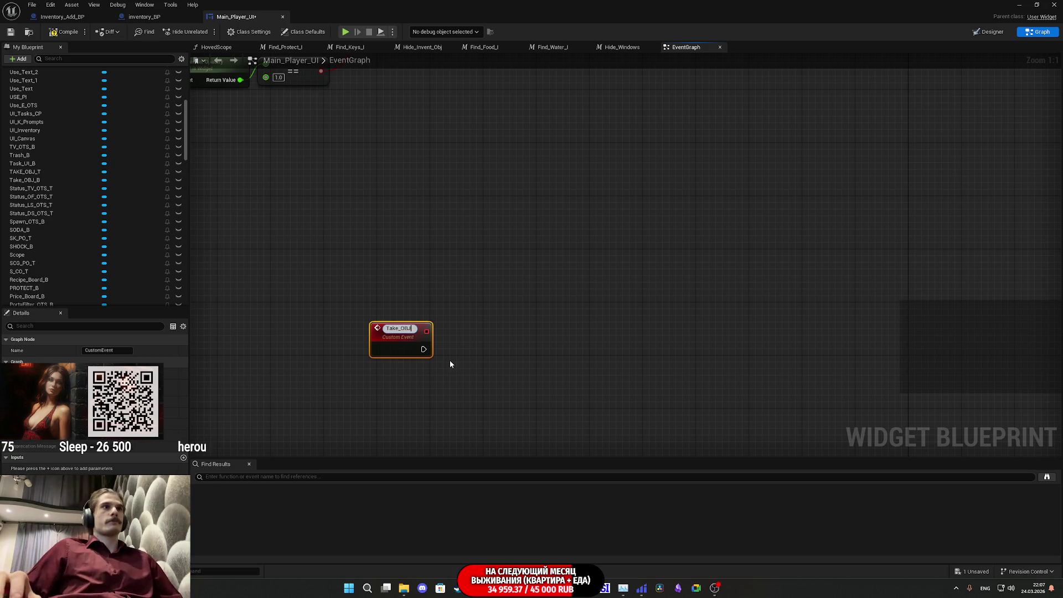
key(Return)
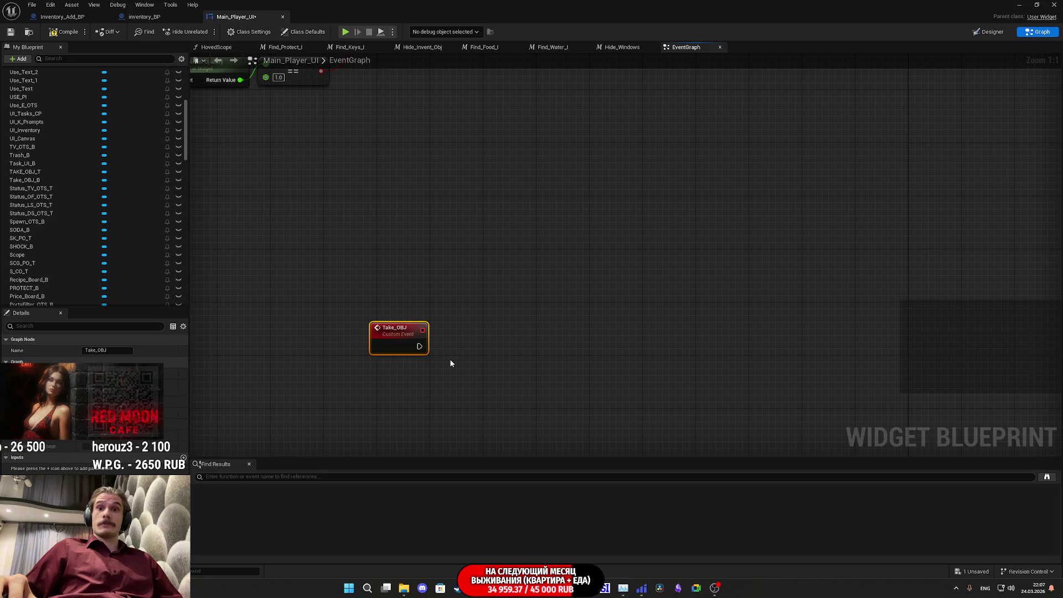
click(66, 31)
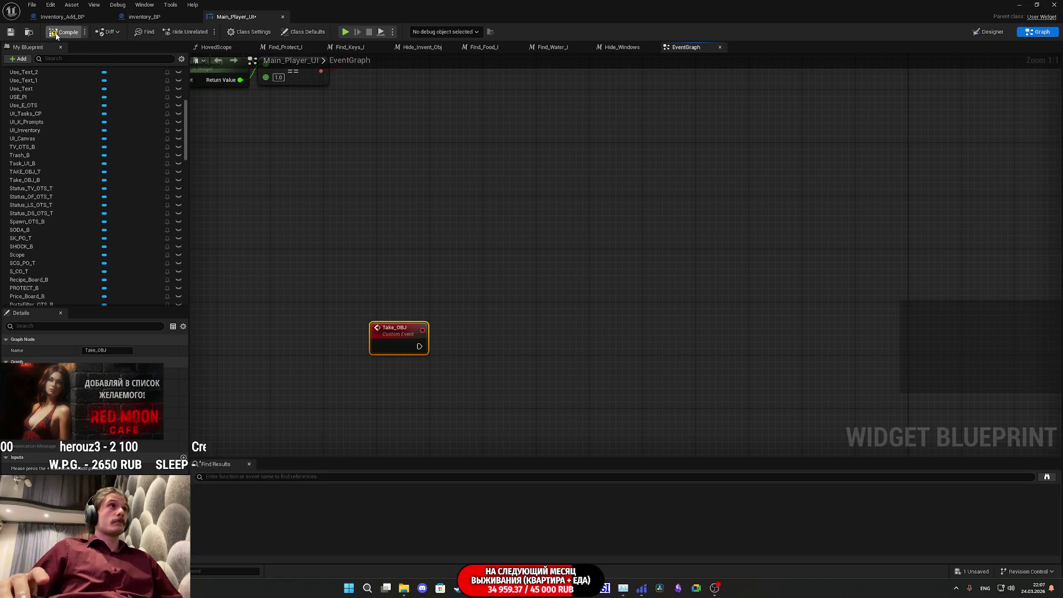
Give Take_OBJ a Text input, save Main_Player_UI, and move on to Inventory_Add_BP
click(10, 32)
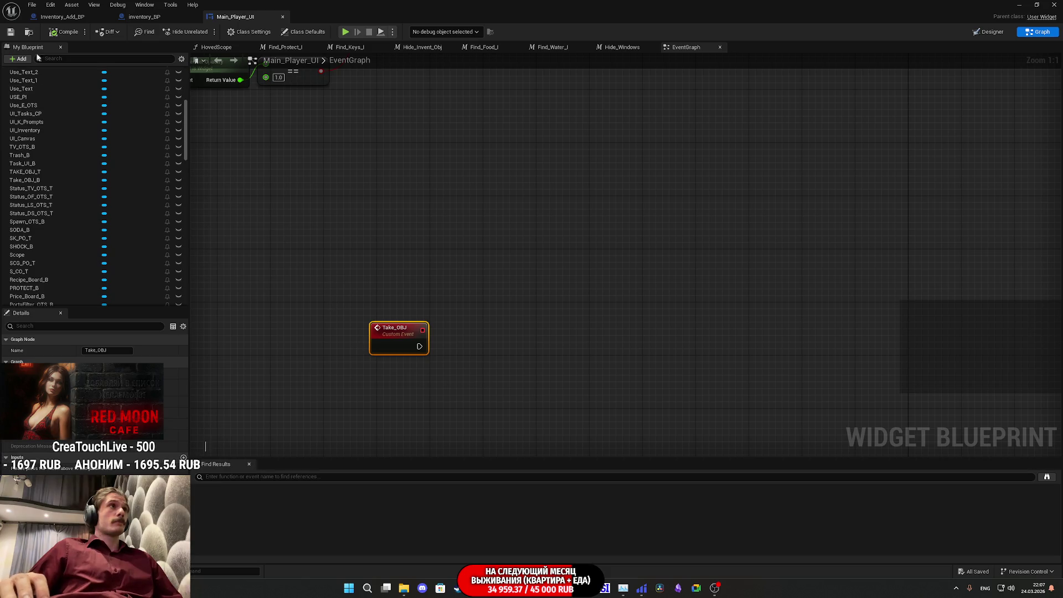
click(17, 34)
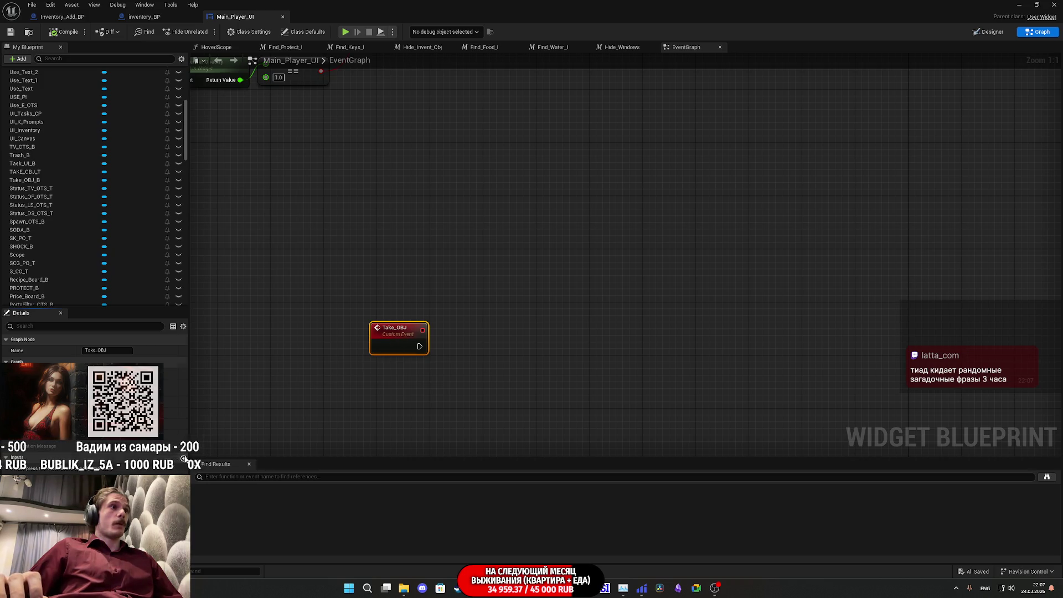
click(184, 458)
click(115, 470)
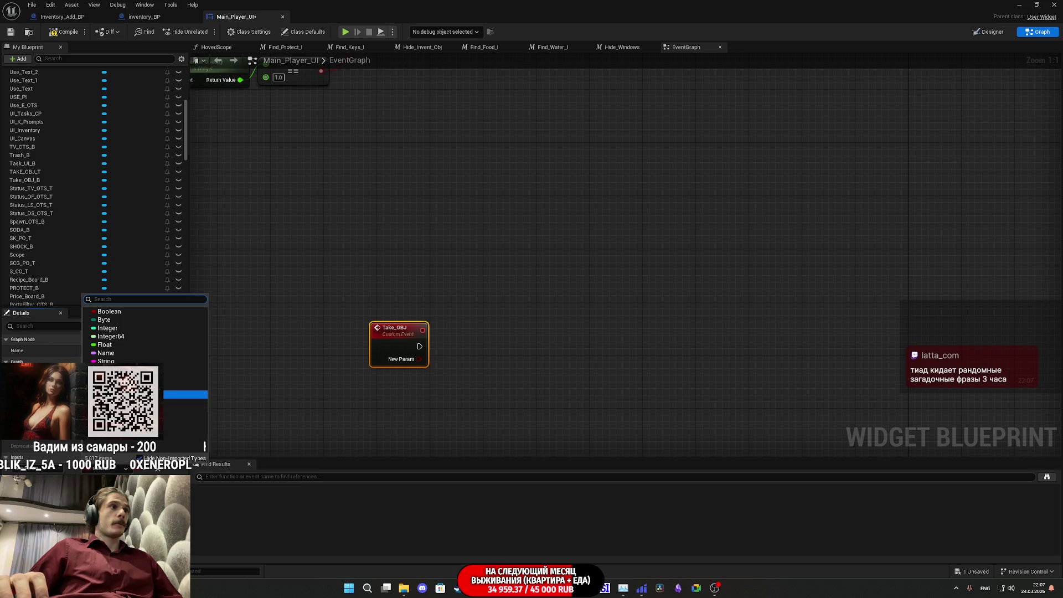
key(Escape)
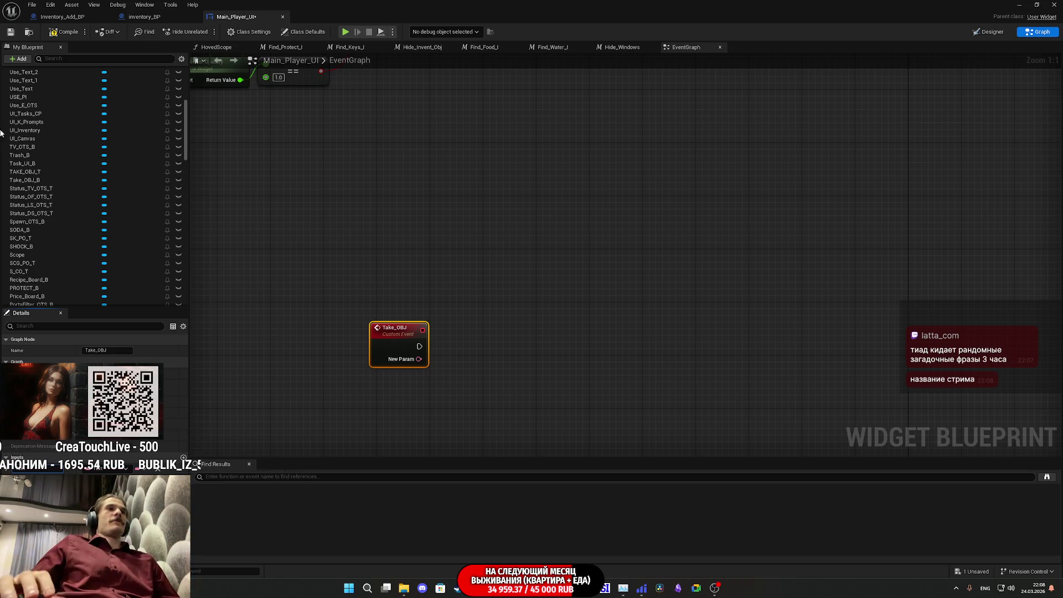
click(10, 31)
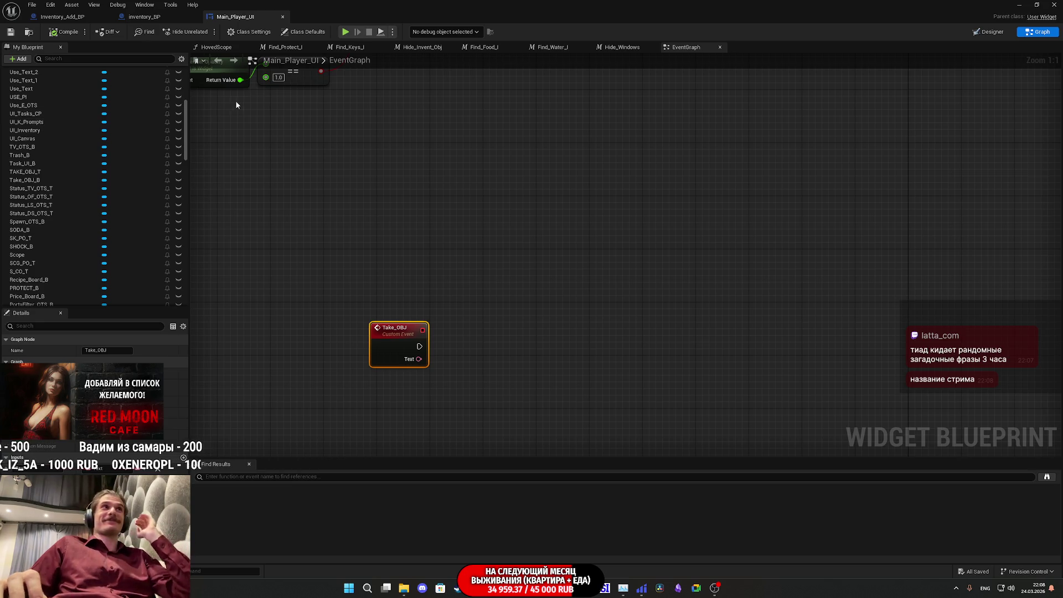
click(162, 17)
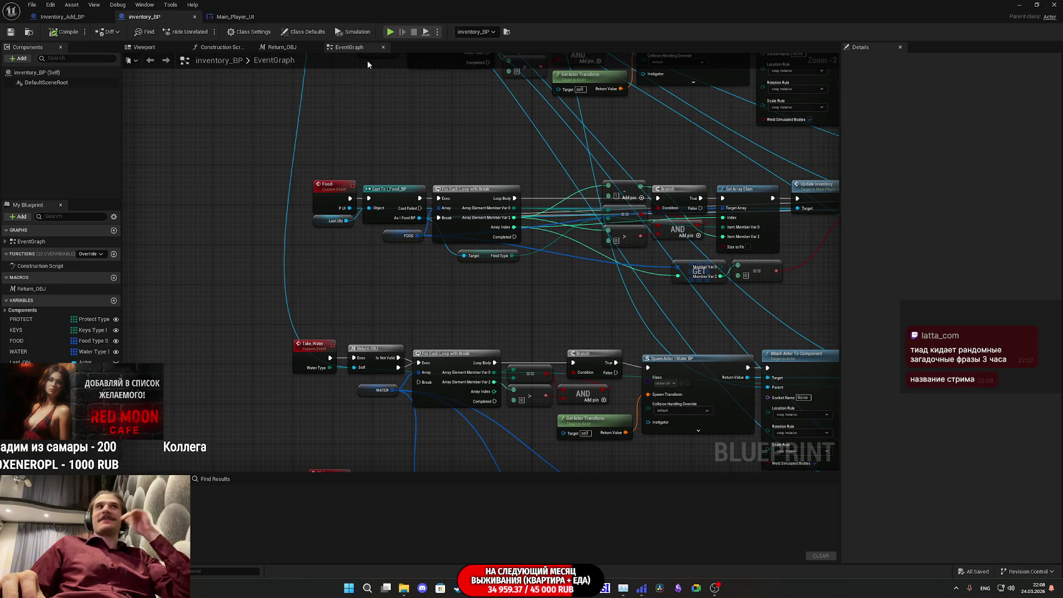
click(94, 16)
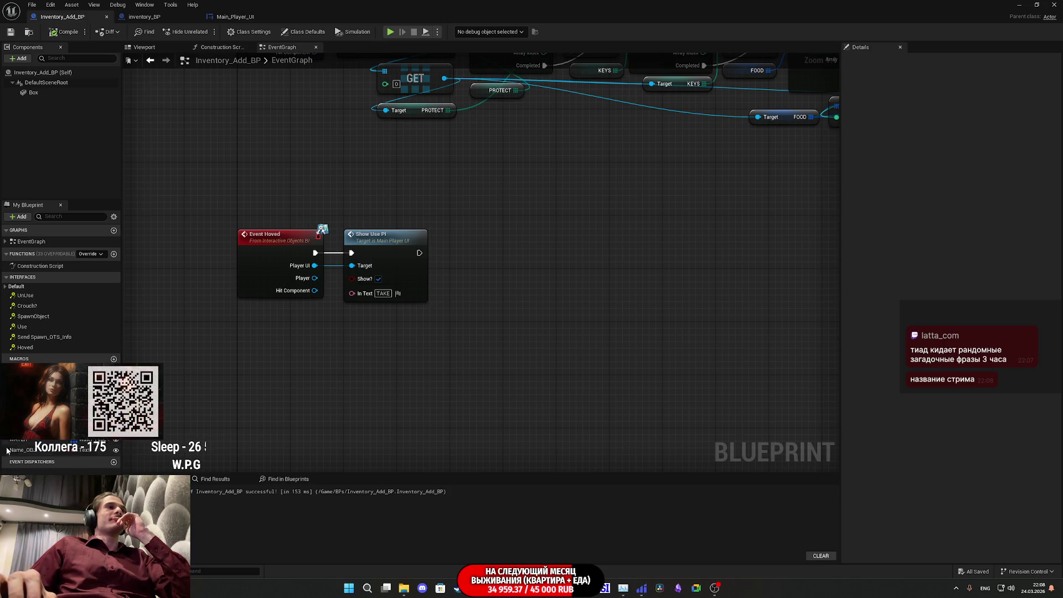
Add a Take OBJ call from the Player UI pin, passing Name OBJ as its Text
mouse_move(56, 451)
mouse_down()
mouse_move(194, 387)
mouse_move(321, 307)
mouse_move(463, 364)
mouse_up()
text(tak)
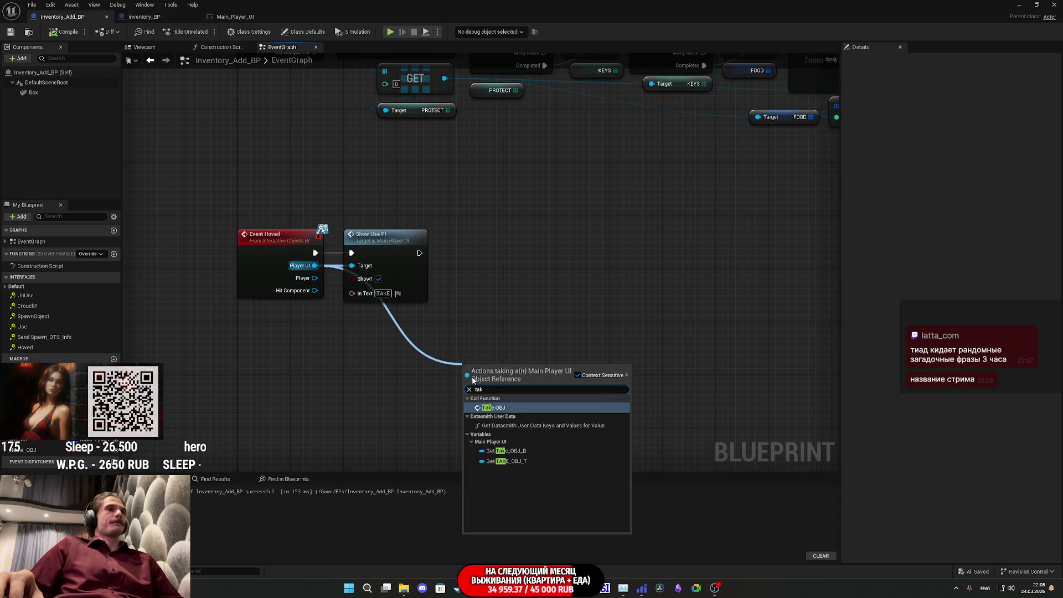
click(513, 410)
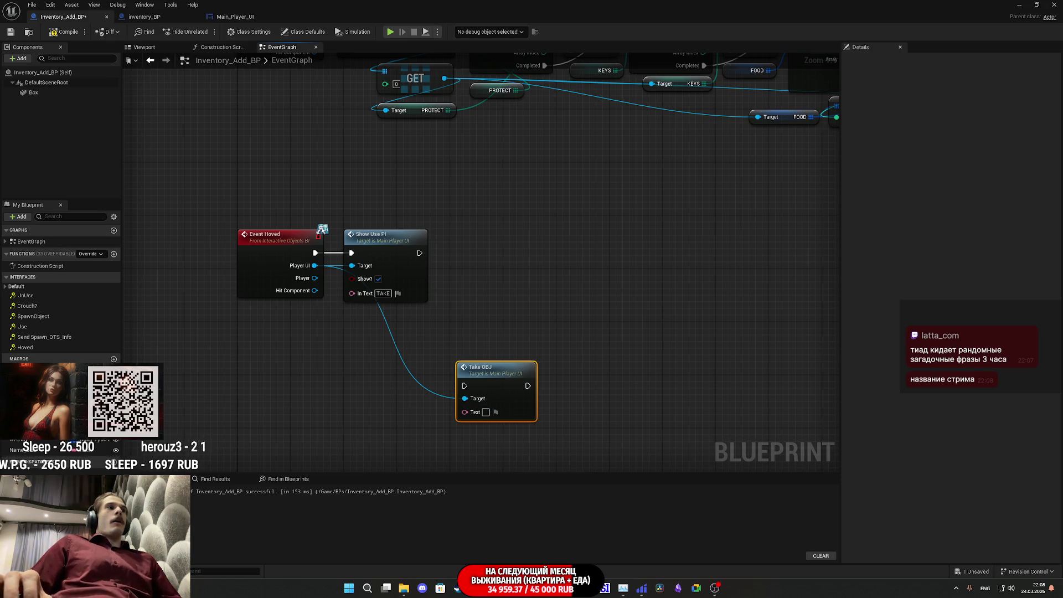
mouse_move(42, 454)
mouse_down()
mouse_move(475, 410)
mouse_move(421, 388)
mouse_up()
Run Take OBJ right after Show Use PI, tidy the nodes, and save Inventory_Add_BP
mouse_move(496, 372)
mouse_down()
mouse_move(529, 313)
mouse_move(498, 288)
mouse_up()
click(486, 267)
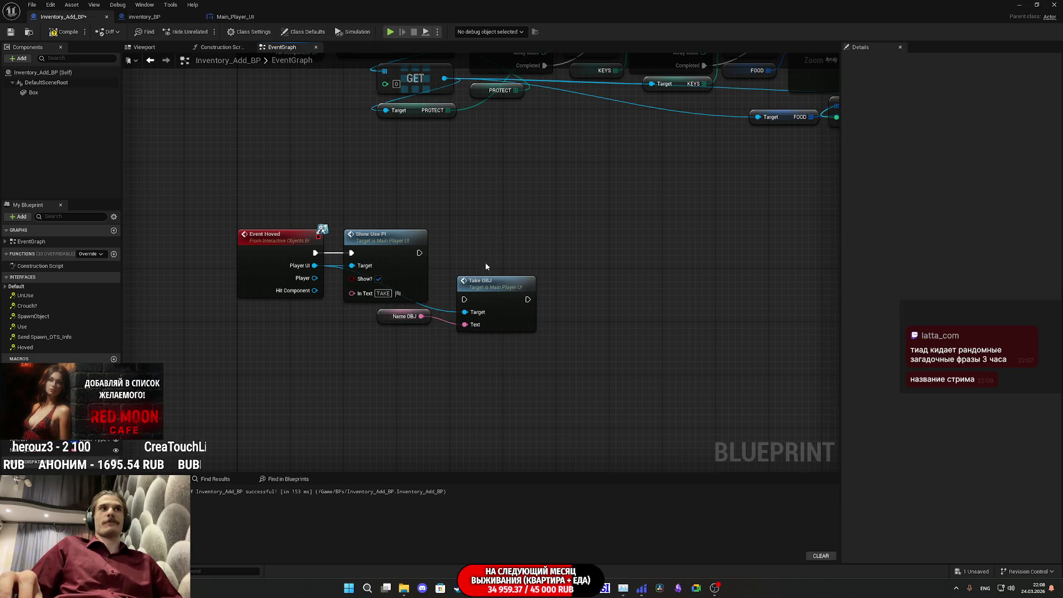
mouse_move(419, 252)
mouse_down()
mouse_move(464, 299)
mouse_move(466, 254)
mouse_up()
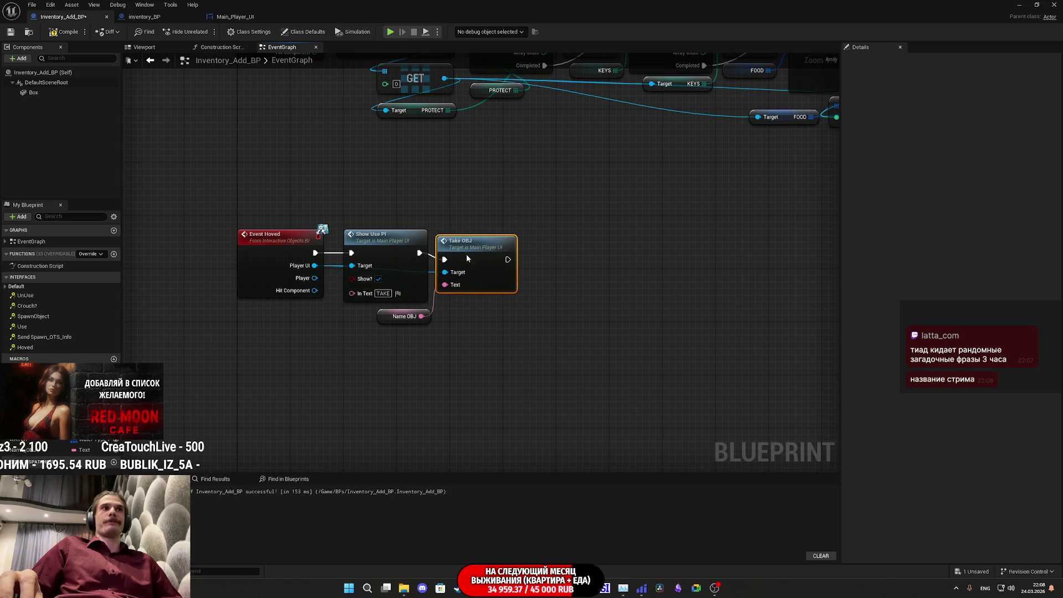
click(465, 310)
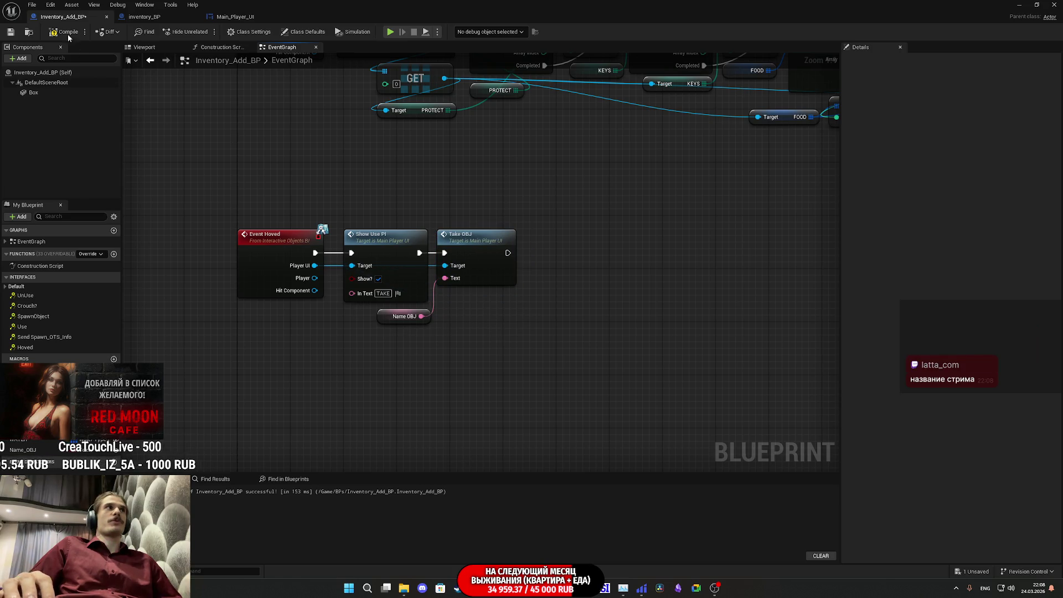
click(8, 32)
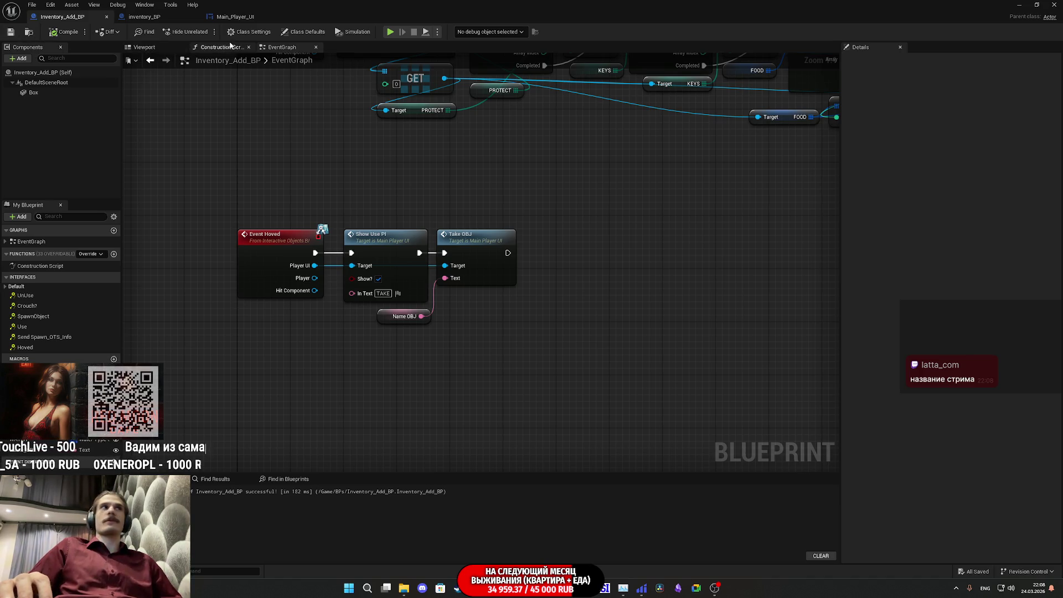
click(234, 20)
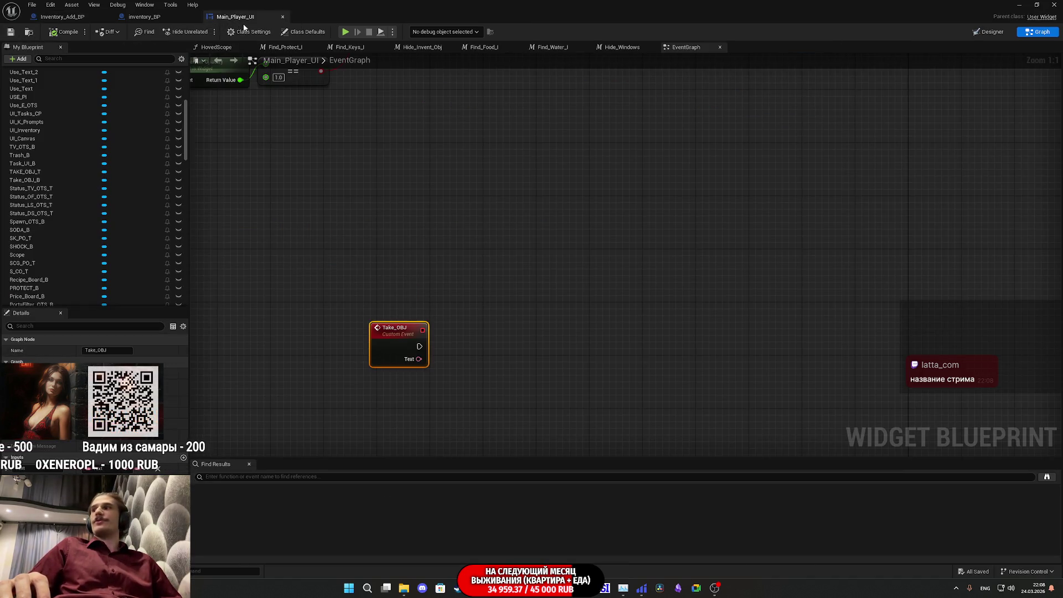
click(145, 17)
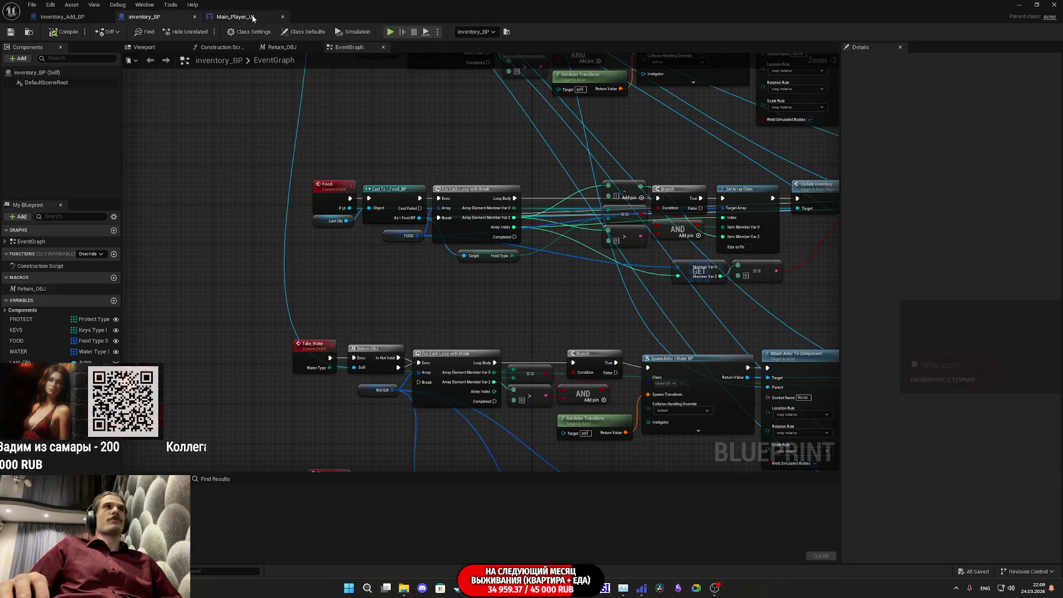
click(252, 19)
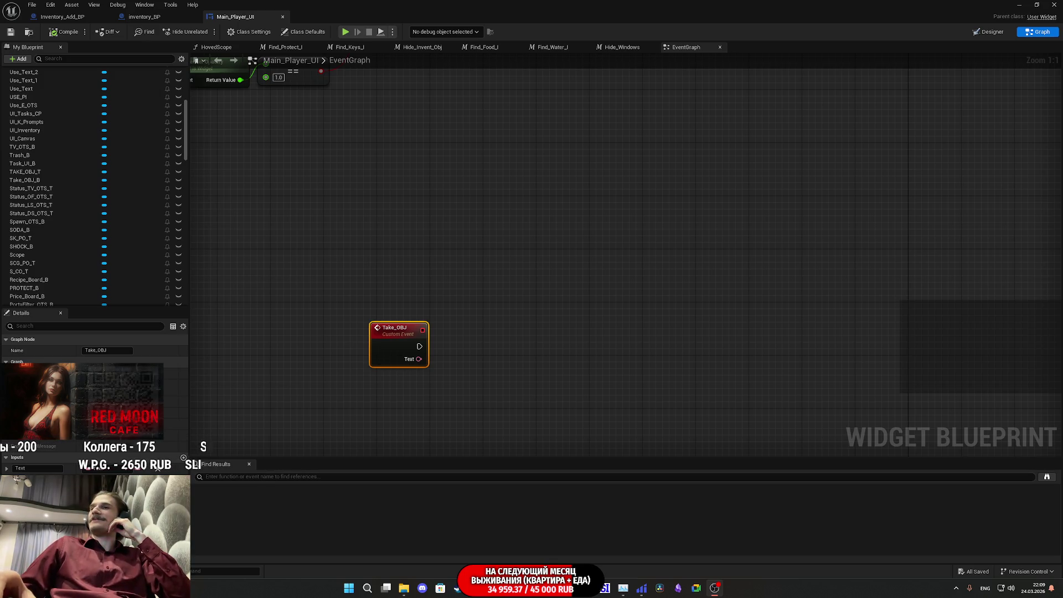
click(274, 151)
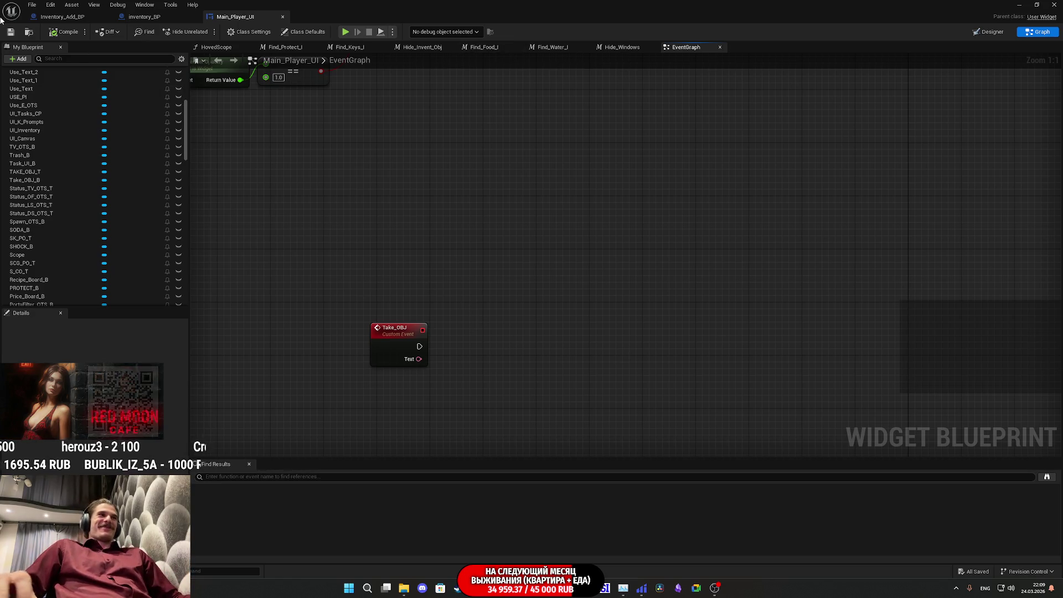
click(11, 31)
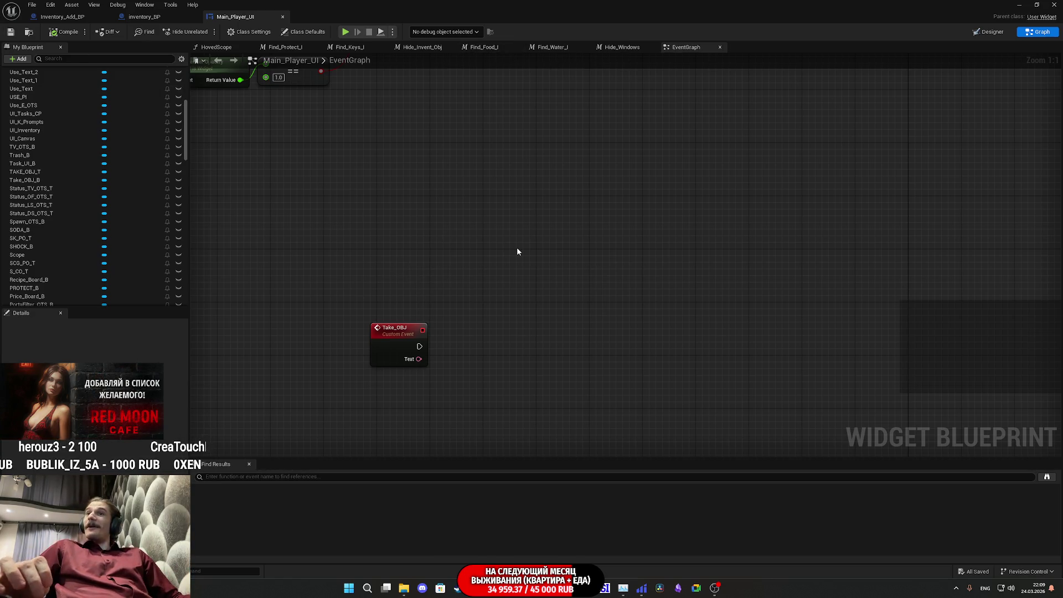
click(144, 17)
click(62, 17)
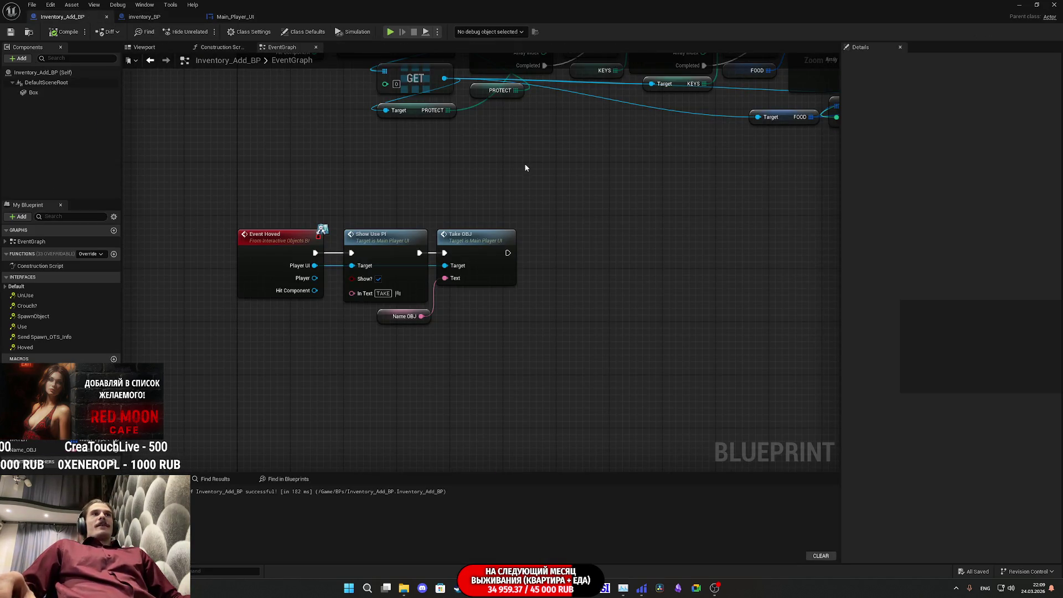
double_click(493, 279)
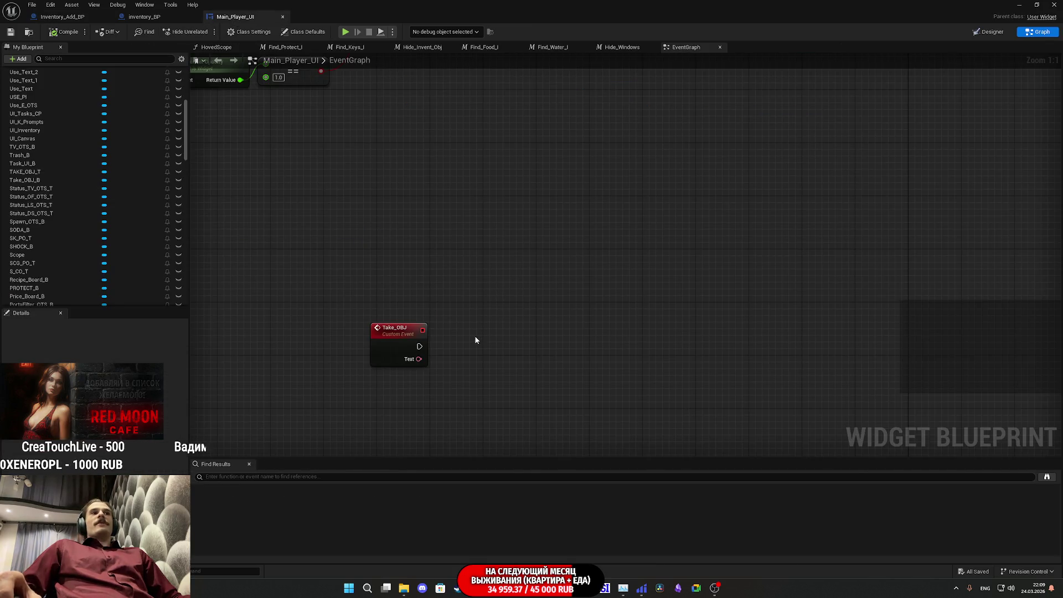
scroll(437, 183, down, 8)
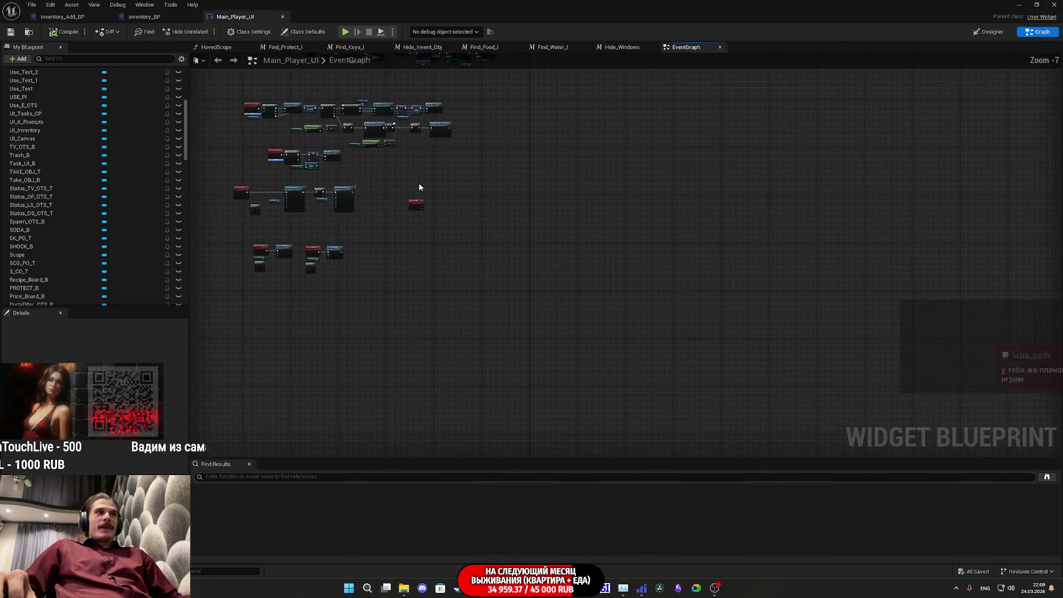
scroll(524, 246, up, 5)
drag(518, 391, 495, 422)
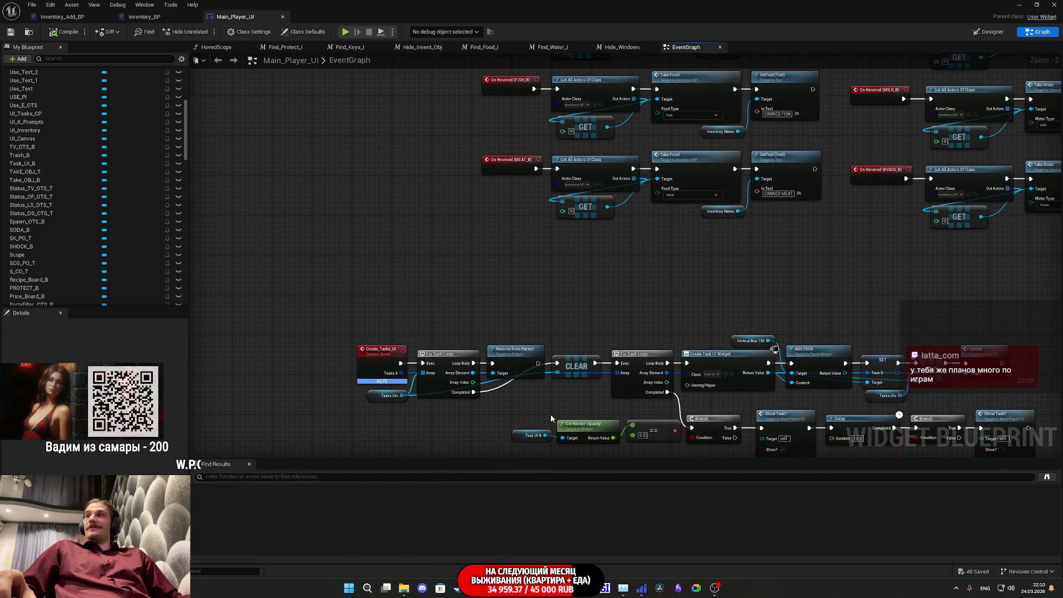
mouse_move(579, 307)
mouse_down()
mouse_move(479, 308)
mouse_move(470, 413)
mouse_move(540, 422)
mouse_move(479, 453)
mouse_move(565, 295)
mouse_move(575, 326)
mouse_up()
scroll(575, 325, up, 3)
scroll(573, 447, down, 4)
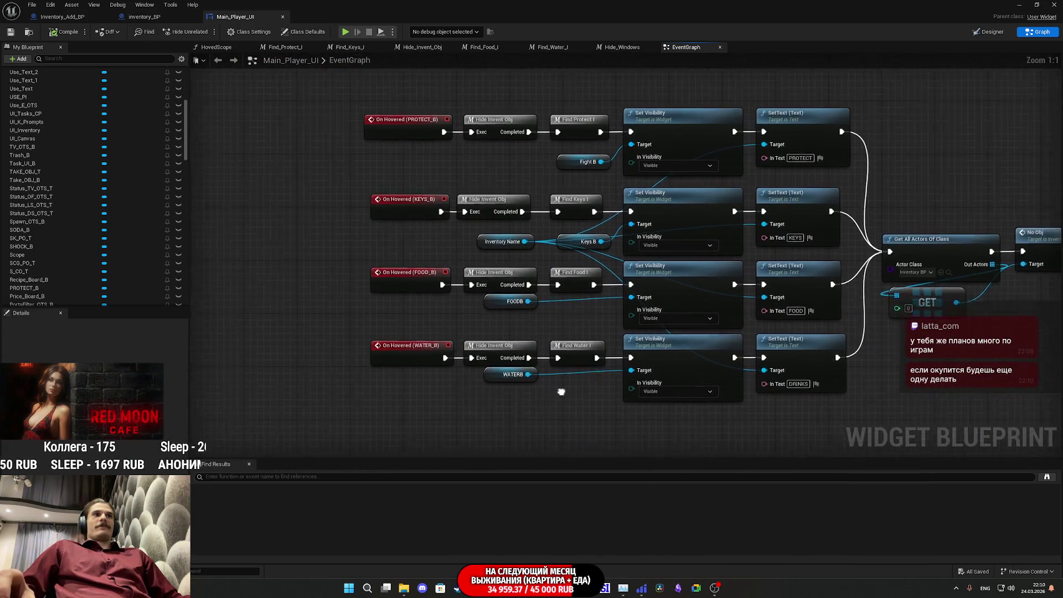
scroll(513, 208, up, 3)
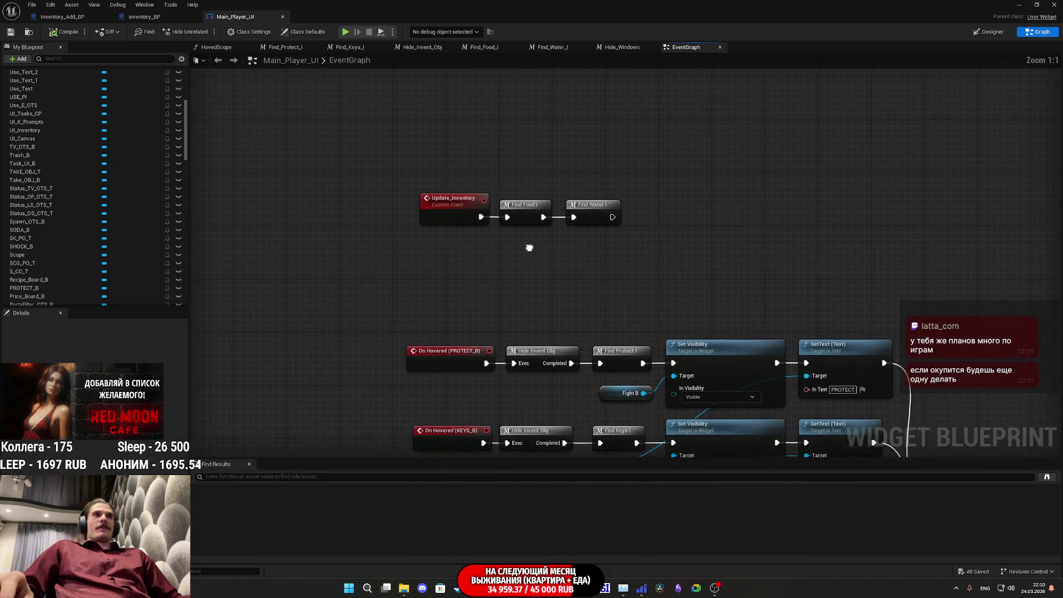
drag(487, 284, 408, 437)
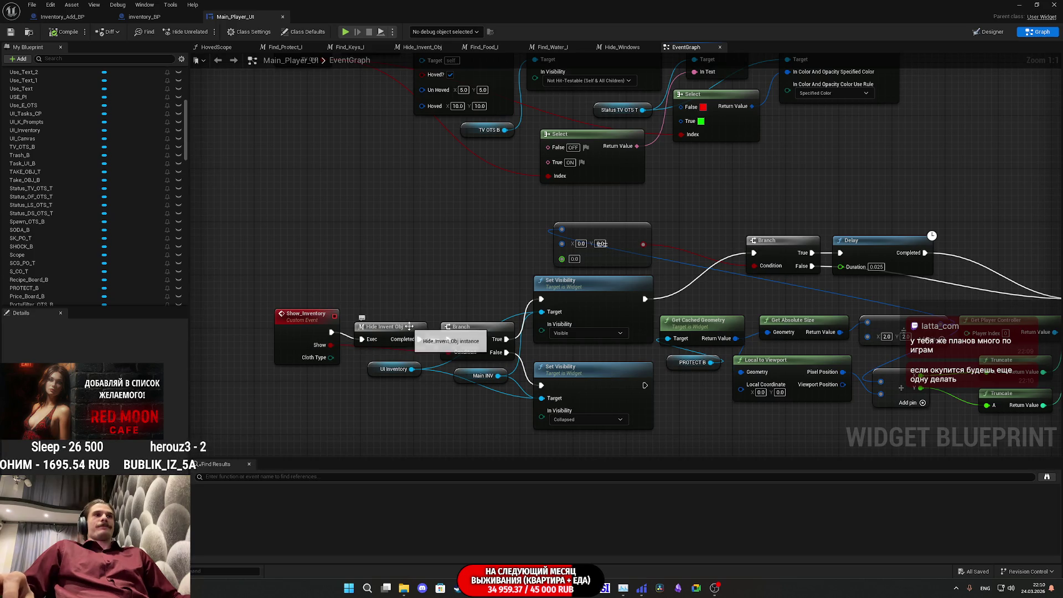
drag(412, 344, 406, 337)
scroll(406, 299, down, 1)
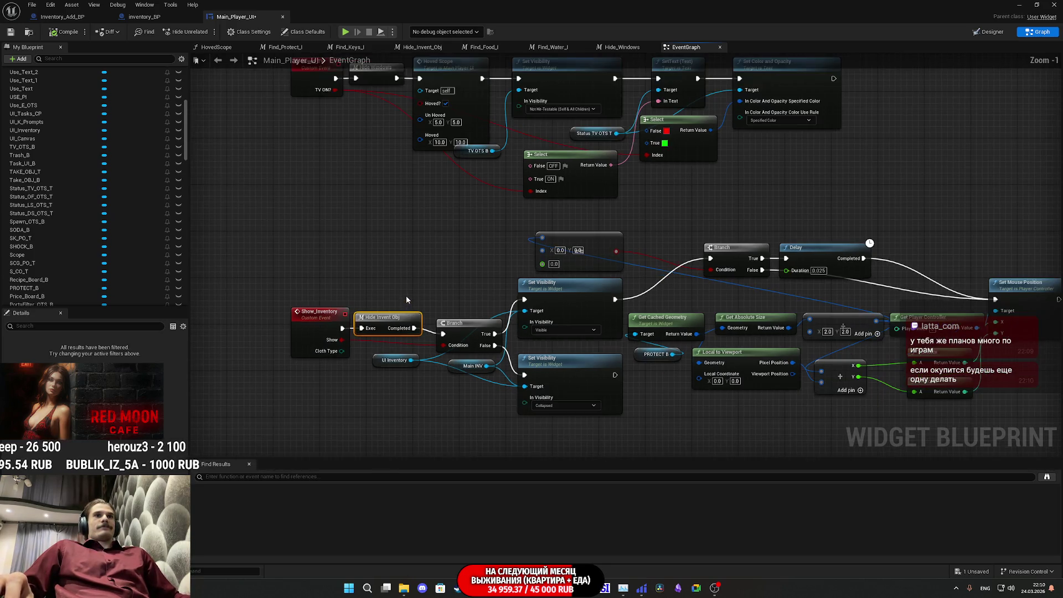
mouse_move(380, 281)
mouse_down()
mouse_move(399, 323)
mouse_move(383, 365)
mouse_move(417, 370)
mouse_move(404, 287)
mouse_up()
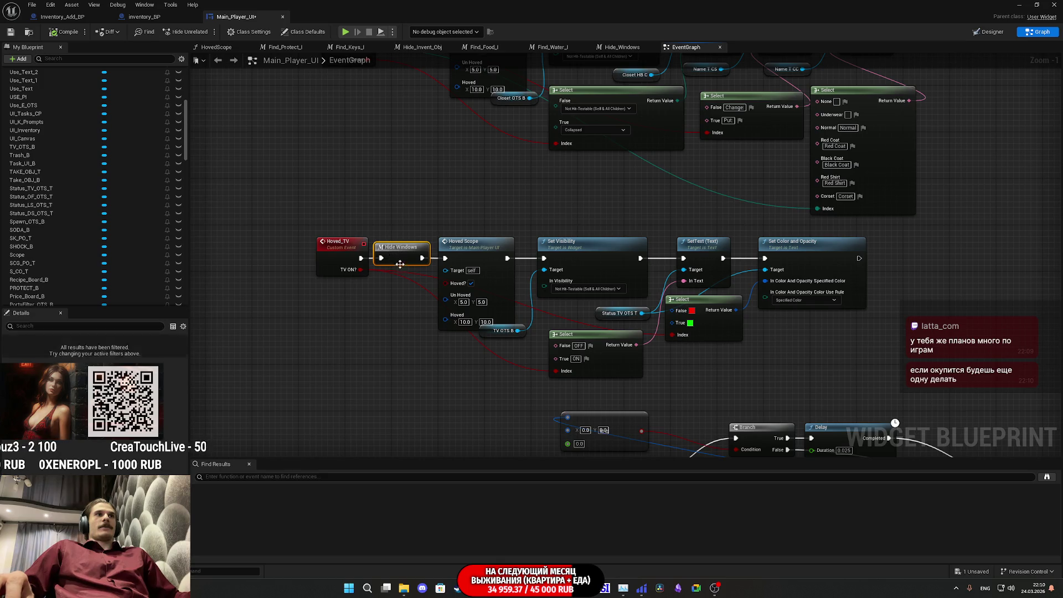
scroll(397, 261, down, 5)
scroll(387, 249, up, 7)
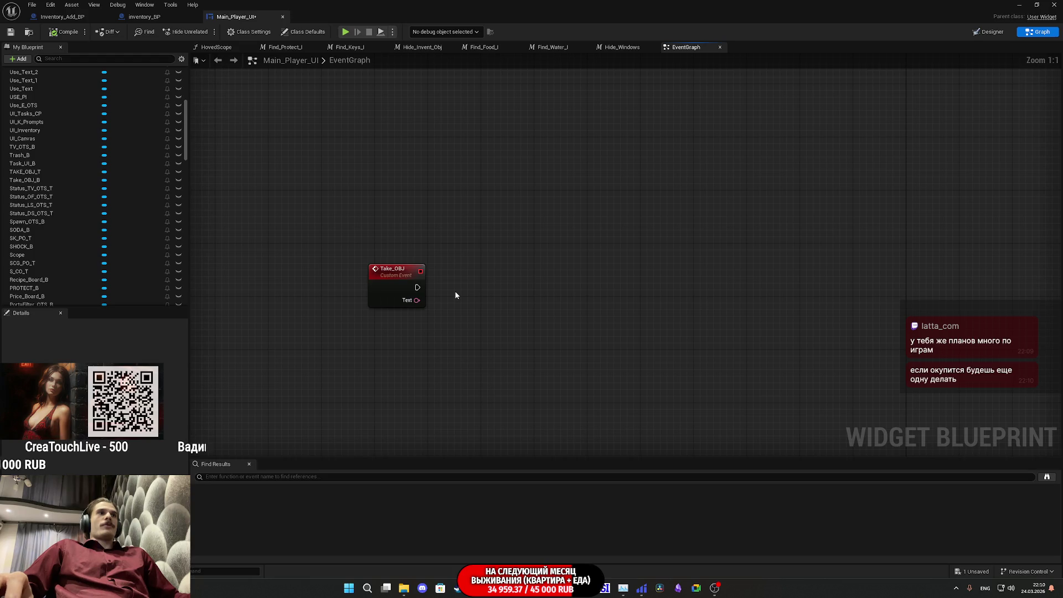
Paste a Hide Windows call beside Take_OBJ and pan to the On Hovered visibility logic
key(ctrl+v)
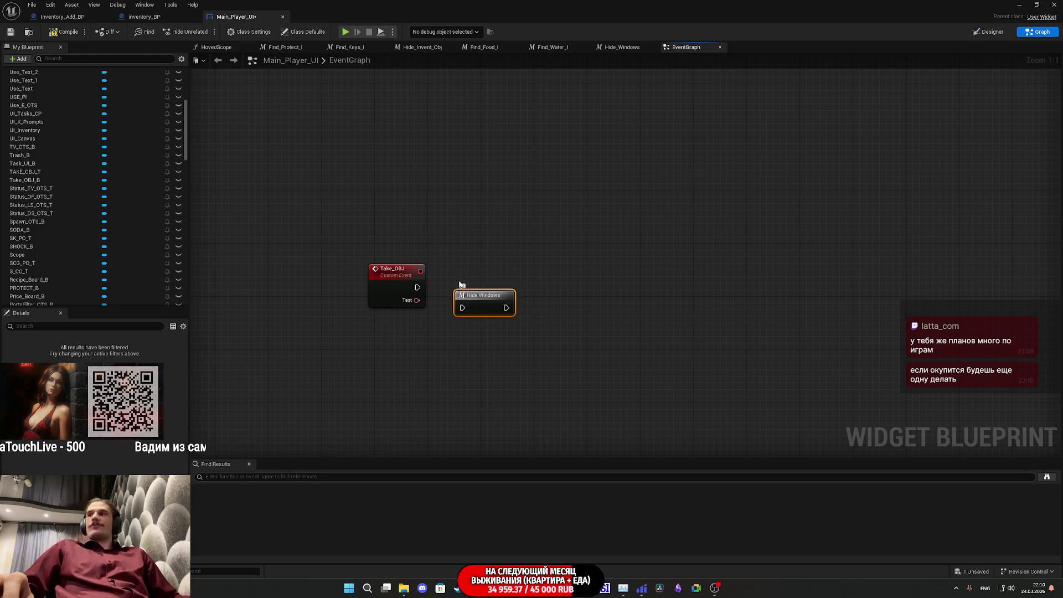
drag(448, 254, 656, 391)
scroll(656, 391, down, 7)
scroll(550, 340, up, 7)
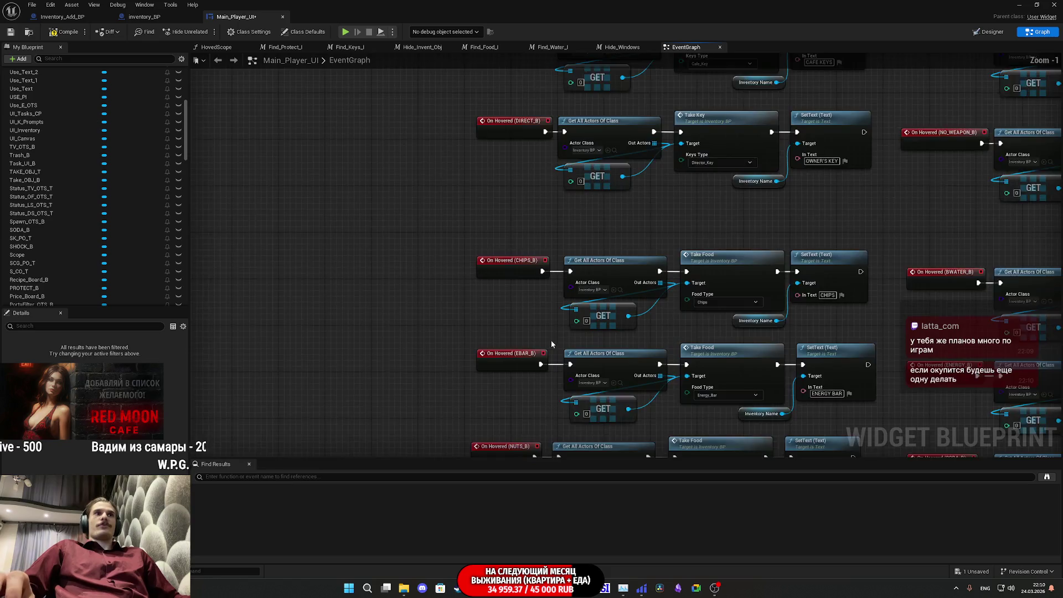
scroll(599, 342, down, 5)
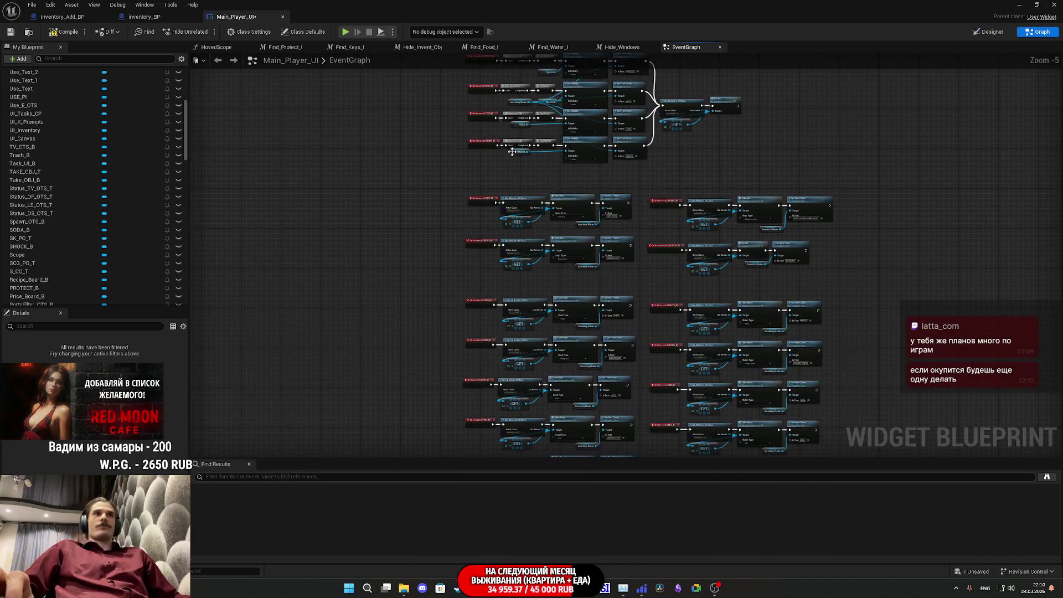
drag(512, 151, 554, 310)
scroll(556, 301, up, 5)
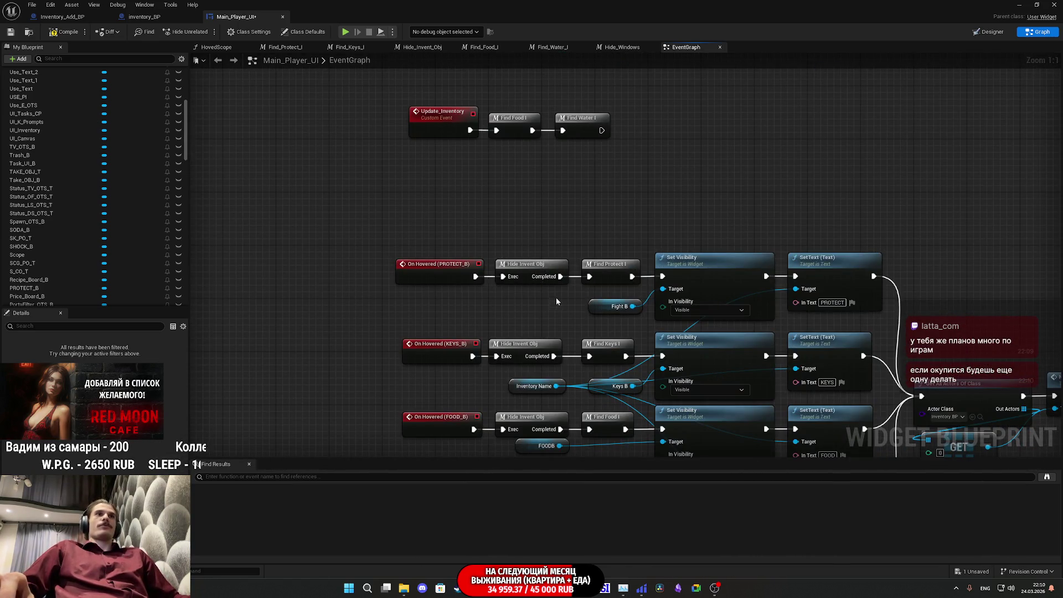
mouse_move(531, 251)
mouse_down()
mouse_move(531, 67)
mouse_move(500, 274)
mouse_move(538, 289)
mouse_move(466, 270)
mouse_move(490, 333)
mouse_move(588, 343)
mouse_up()
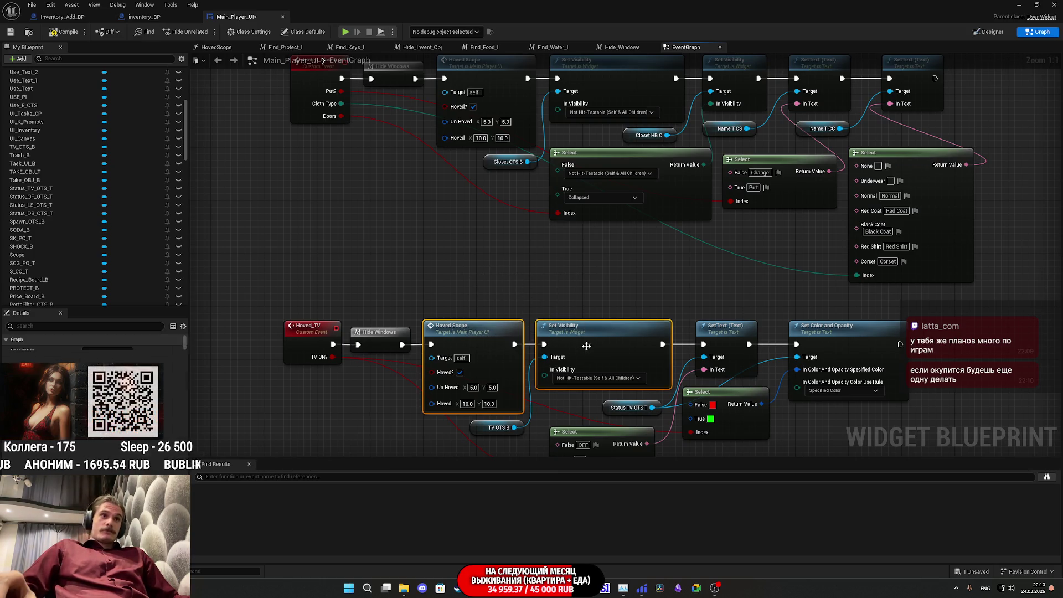
scroll(534, 275, down, 6)
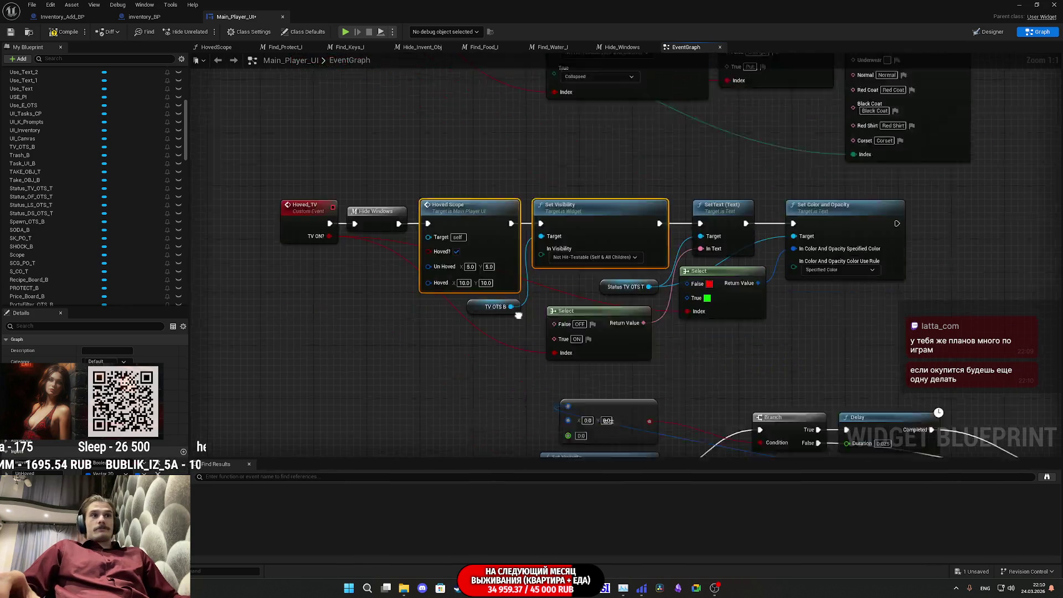
scroll(534, 275, up, 7)
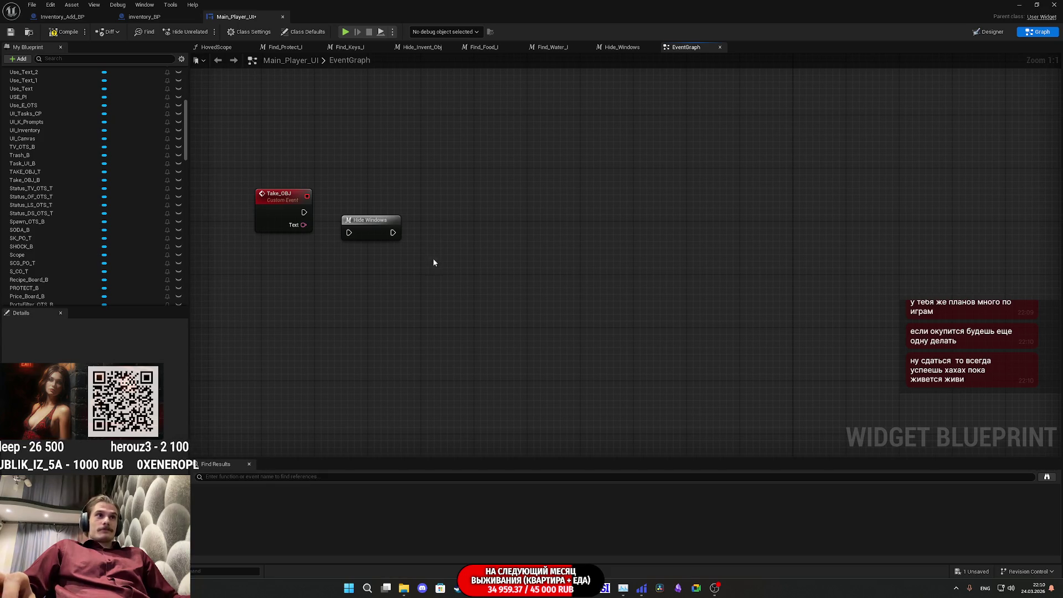
Paste Hoved Scope and Set Visibility beside Hide Windows, chaining Take_OBJ → Hide Windows → Hoved Scope
key(ctrl+v)
drag(420, 267, 464, 227)
drag(393, 233, 422, 232)
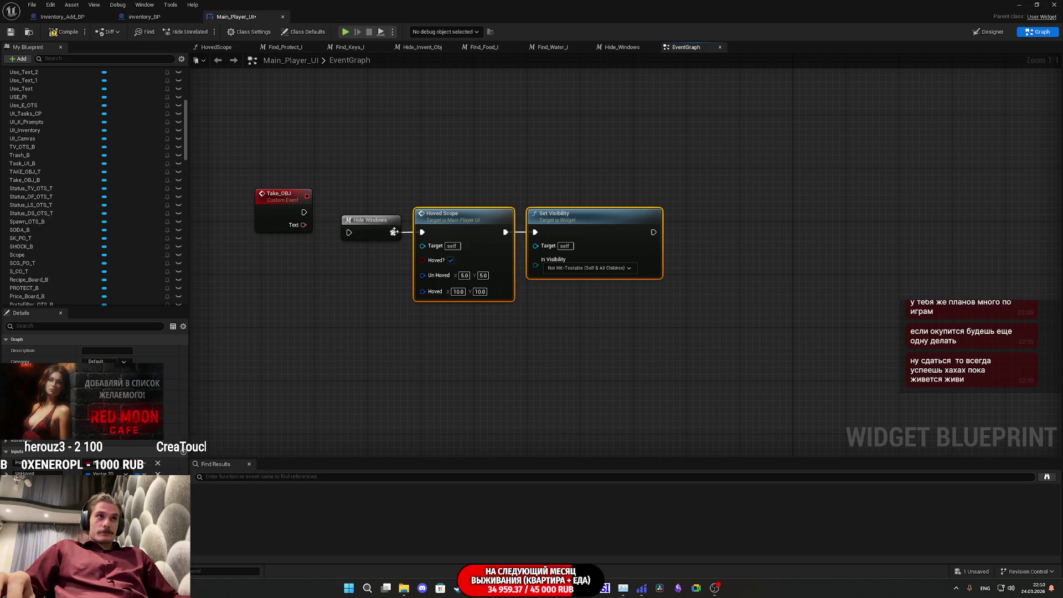
drag(350, 232, 304, 212)
click(359, 298)
drag(429, 265, 553, 232)
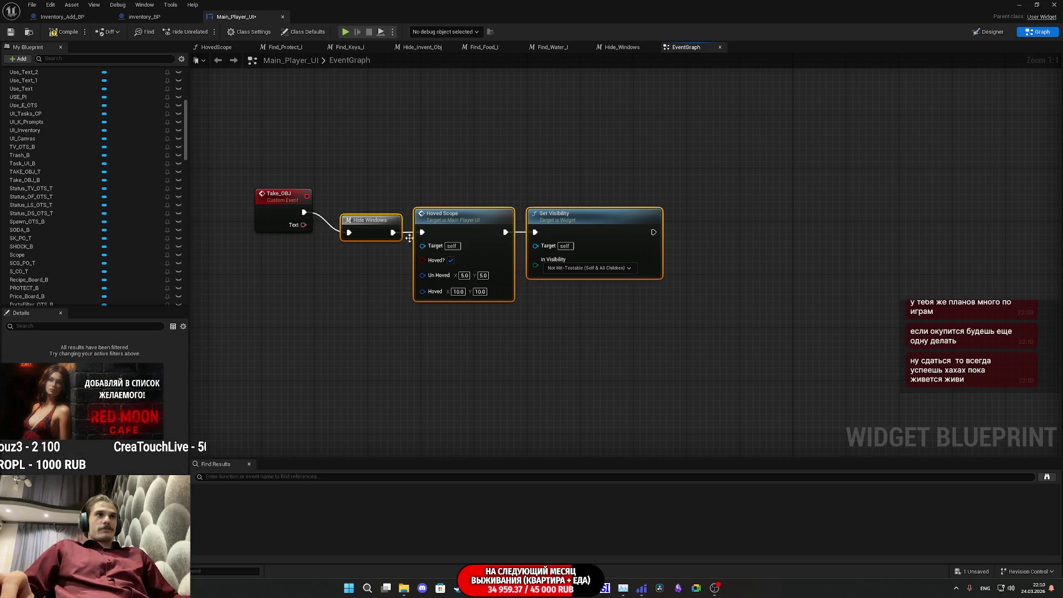
drag(371, 223, 352, 203)
click(356, 265)
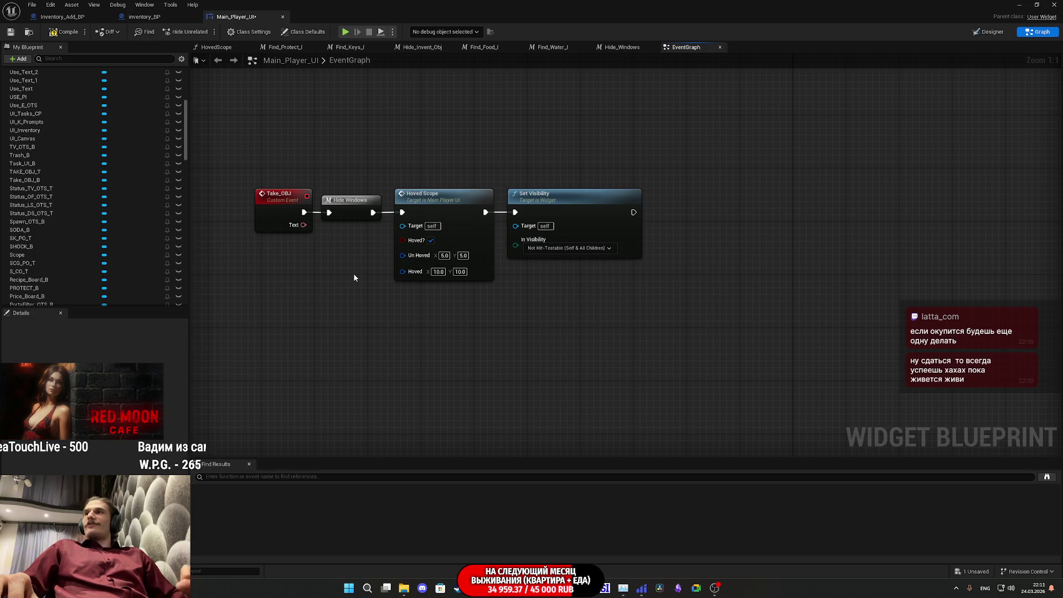
mouse_move(354, 276)
mouse_down()
mouse_move(350, 297)
mouse_move(446, 298)
mouse_move(423, 316)
mouse_up()
mouse_move(656, 341)
mouse_down()
mouse_move(621, 359)
mouse_move(714, 337)
mouse_up()
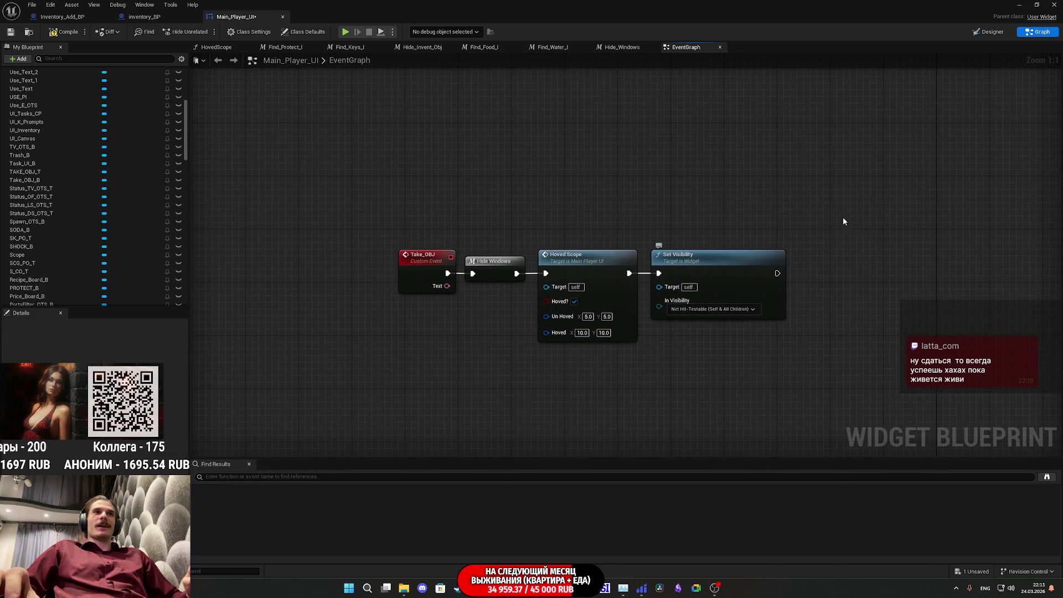
Select the Take_OBJ_B border widget in the Designer hierarchy
click(989, 32)
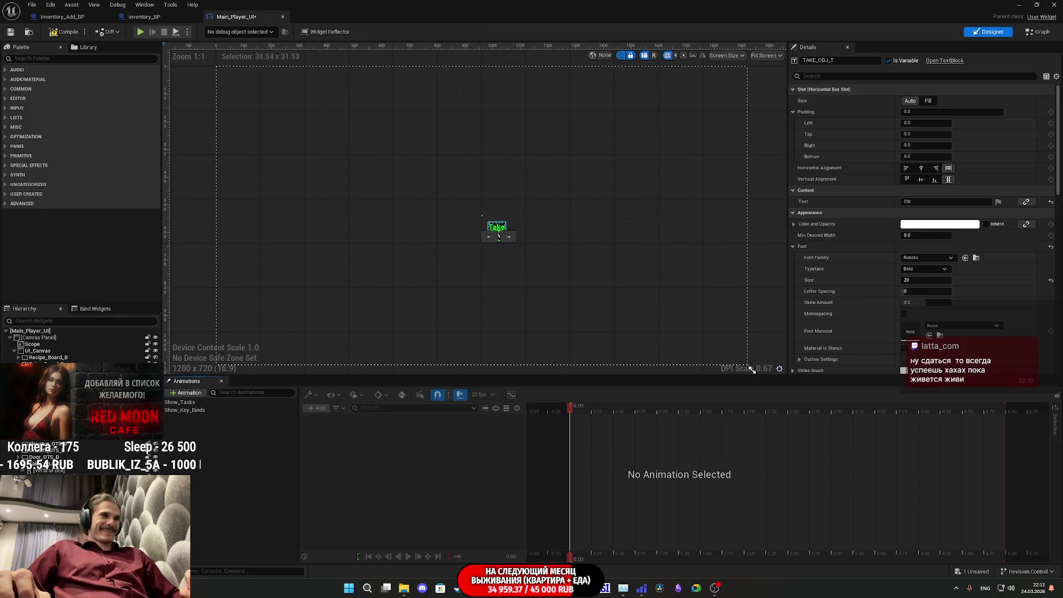
click(50, 463)
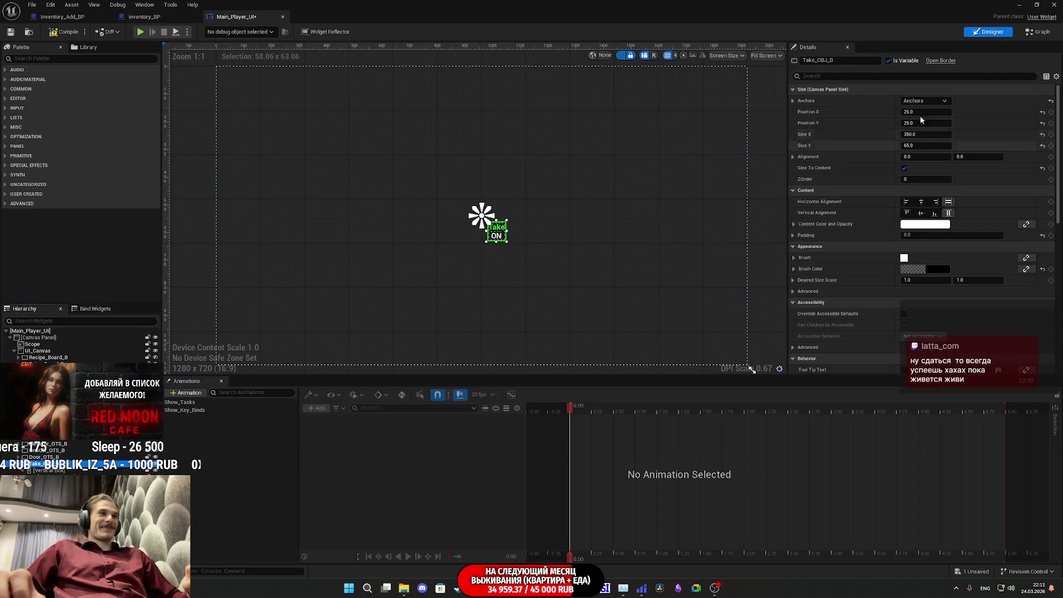
click(1038, 32)
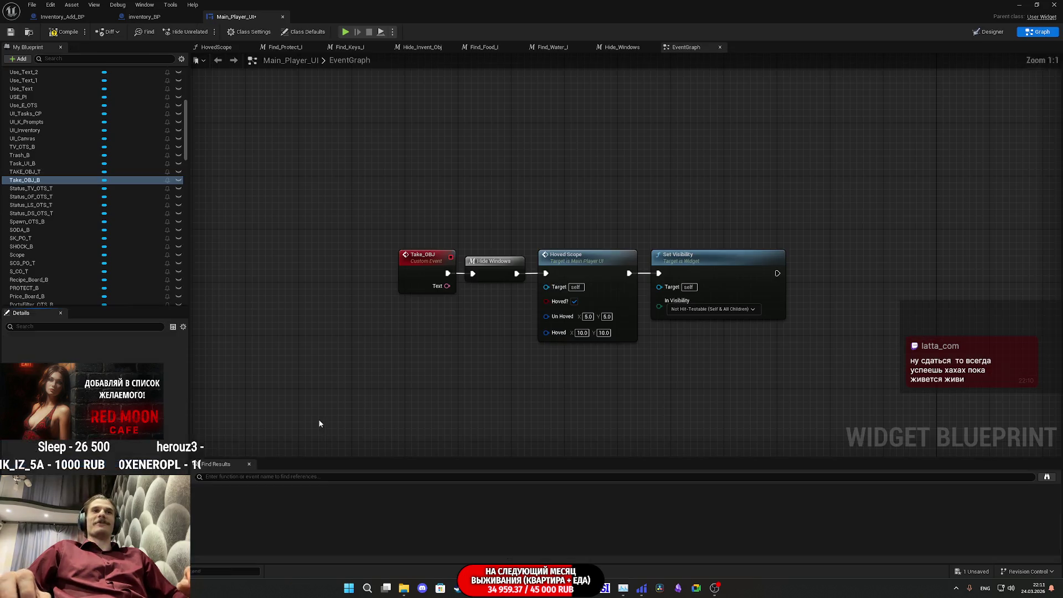
Wire a Take OBJ B getter into Set Visibility's Target, then select TAKE_OBJ_T in the Designer
mouse_move(111, 179)
mouse_down()
mouse_move(123, 213)
mouse_move(454, 317)
mouse_move(658, 287)
mouse_up()
click(475, 324)
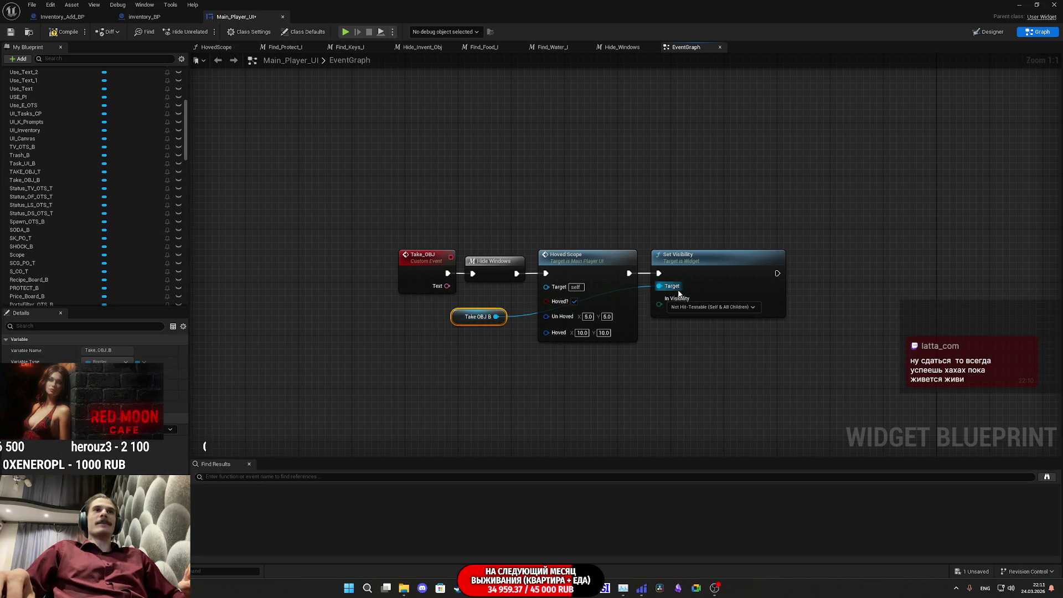
drag(454, 317, 586, 356)
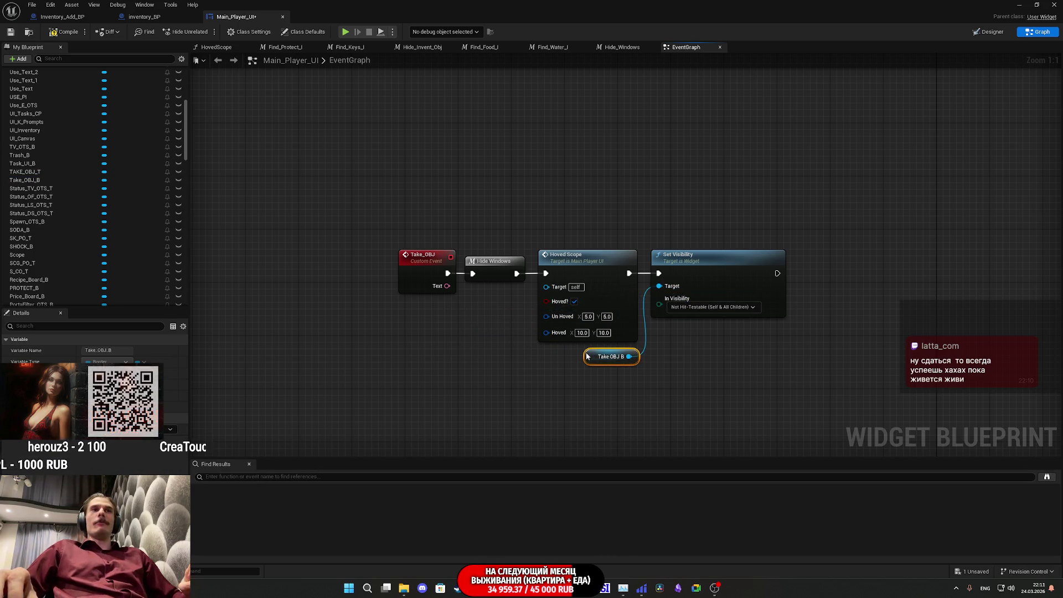
click(642, 383)
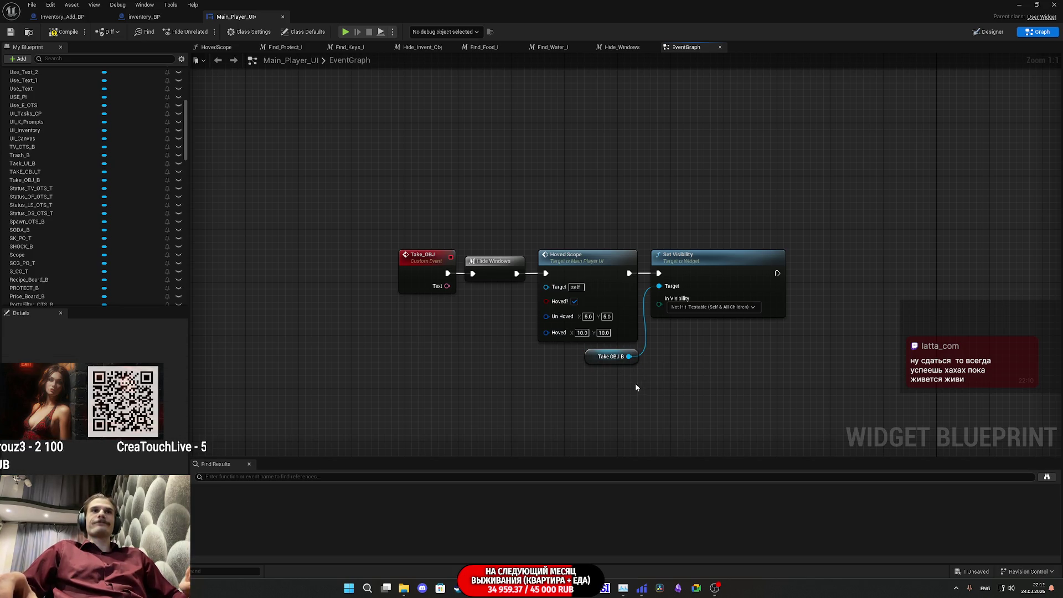
drag(721, 326, 687, 325)
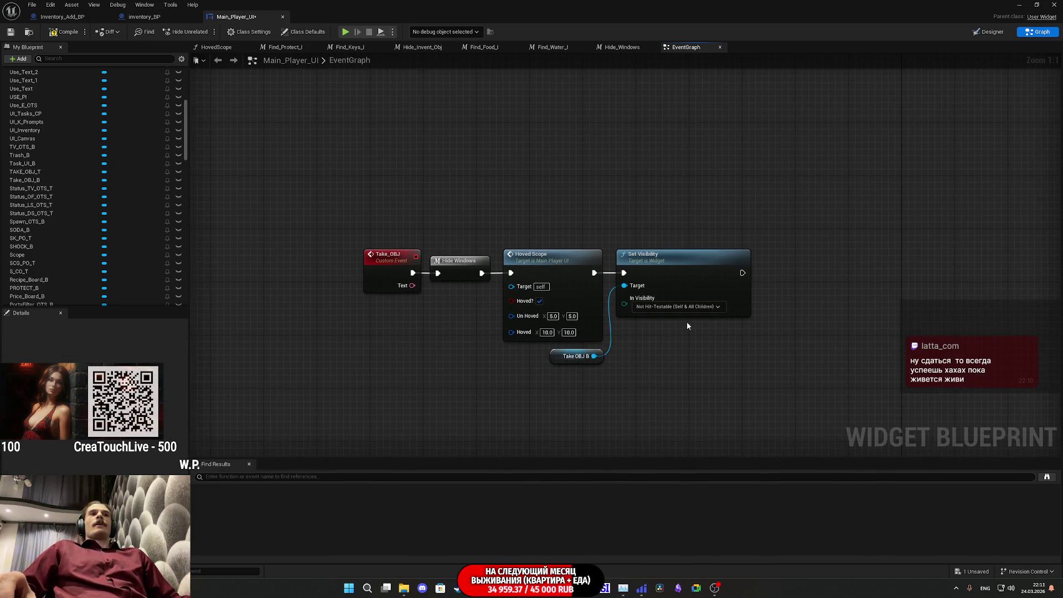
click(989, 31)
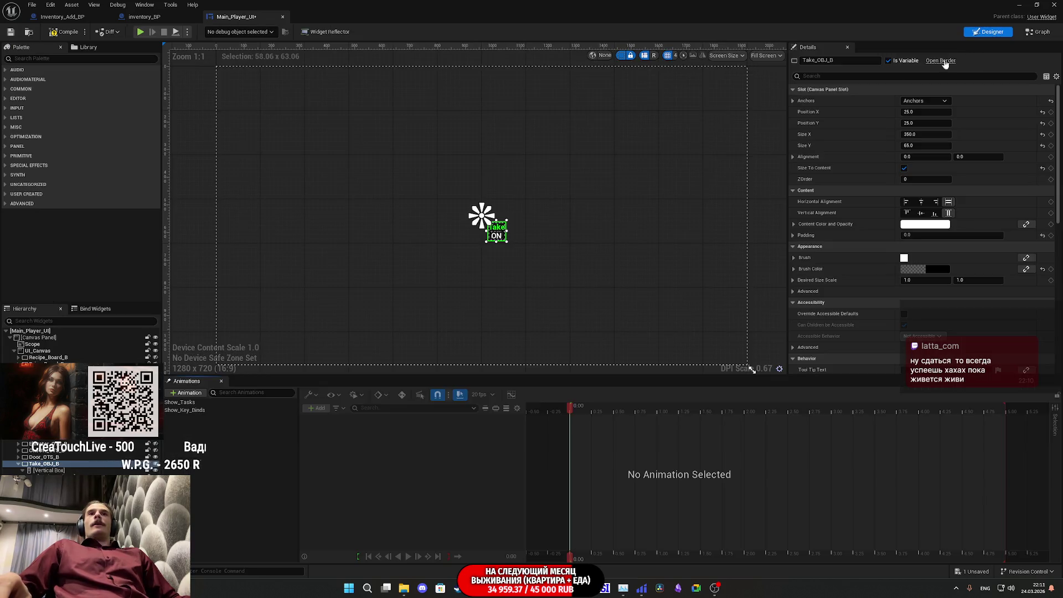
click(497, 236)
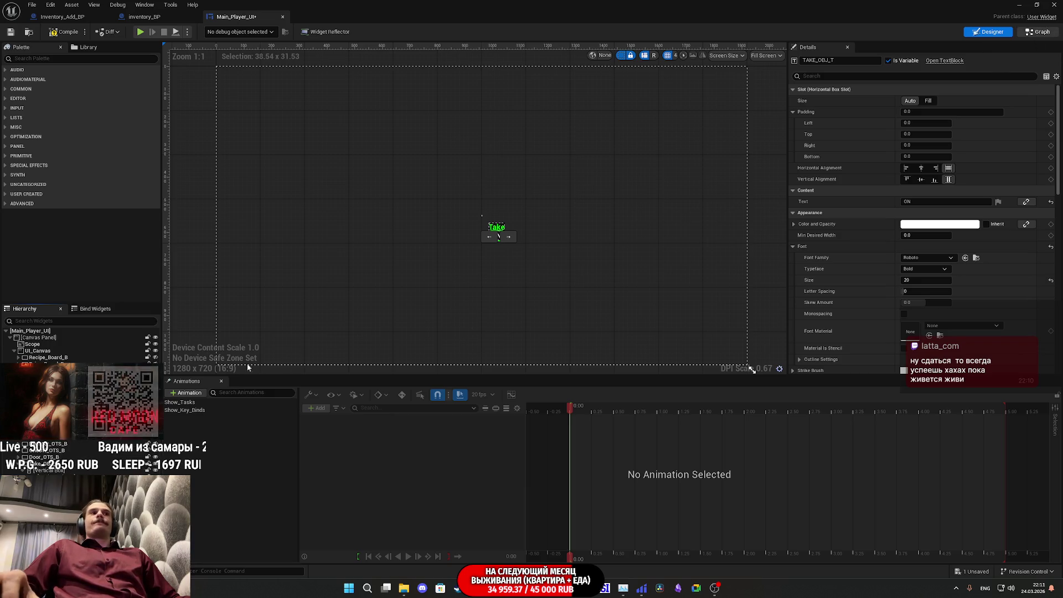
Add a SetText (Text) node targeting the TAKE_OBJ_T text block
double_click(104, 344)
drag(56, 171, 223, 236)
drag(563, 382, 676, 377)
text(set text)
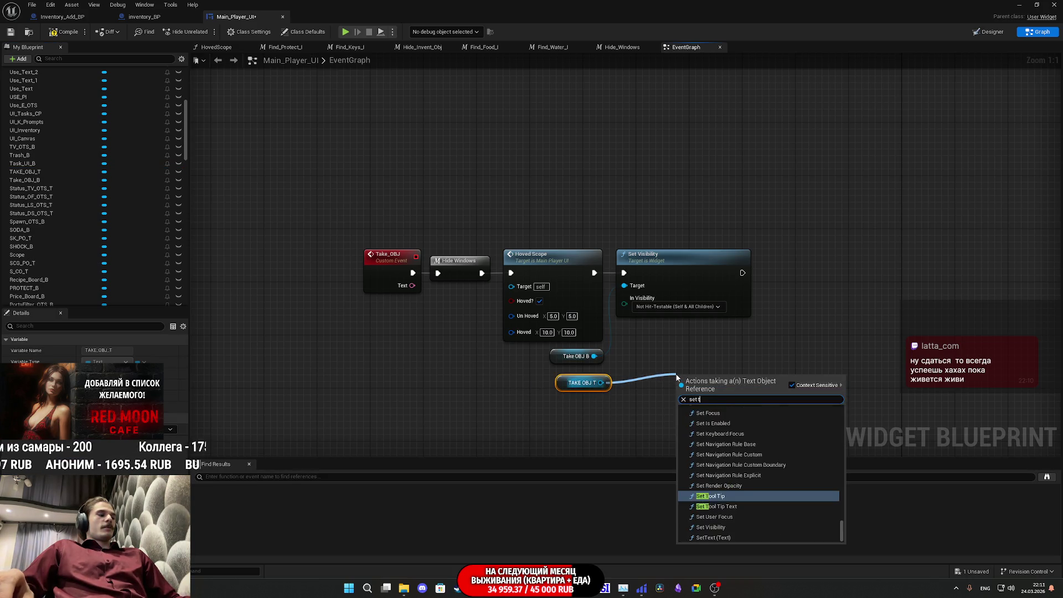
click(736, 536)
Run SetText after Set Visibility, feeding Take_OBJ's Text into In Text
mouse_move(684, 391)
mouse_down()
mouse_move(742, 273)
mouse_move(843, 307)
mouse_move(796, 277)
mouse_move(581, 293)
mouse_move(411, 285)
mouse_up()
click(453, 353)
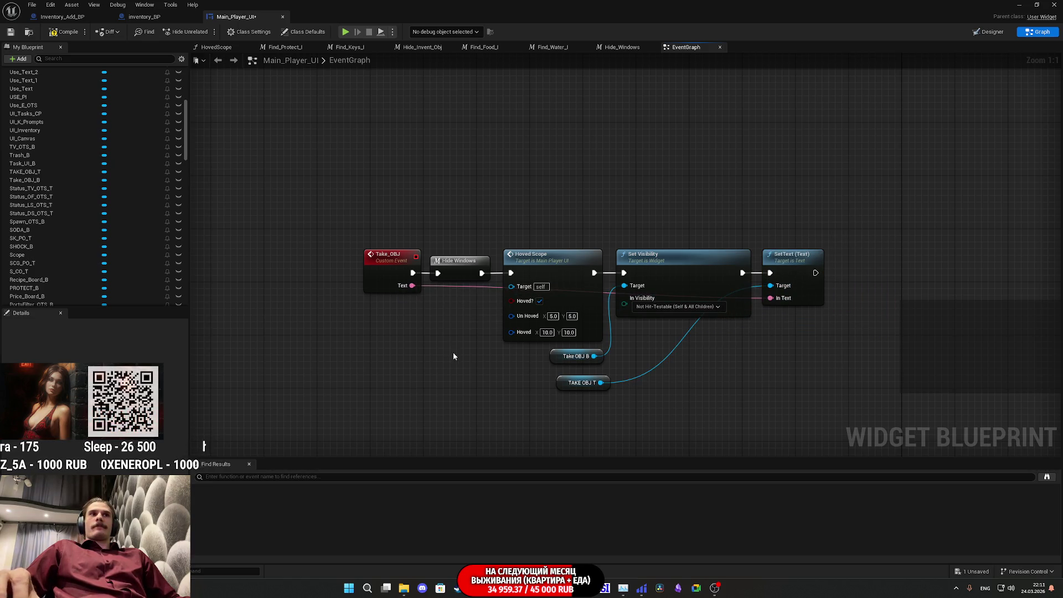
drag(562, 387, 558, 385)
click(562, 421)
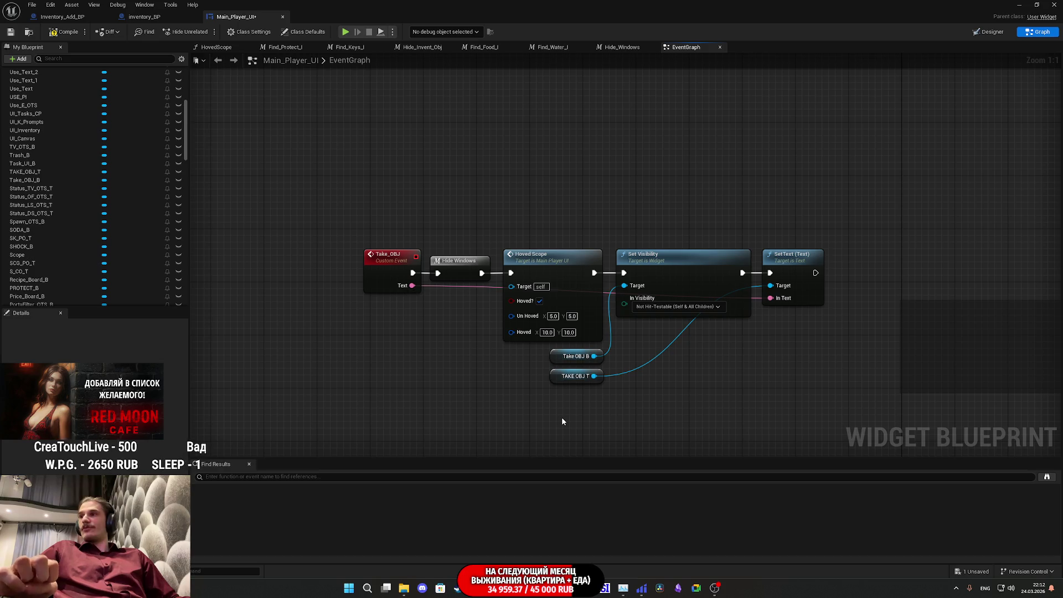
Move the TAKE OBJ T getter beside SetText, then compile and save Main_Player_UI
drag(700, 377, 616, 404)
drag(474, 401, 621, 354)
mouse_move(692, 364)
mouse_down()
mouse_move(642, 366)
mouse_move(697, 364)
mouse_up()
drag(571, 400, 624, 365)
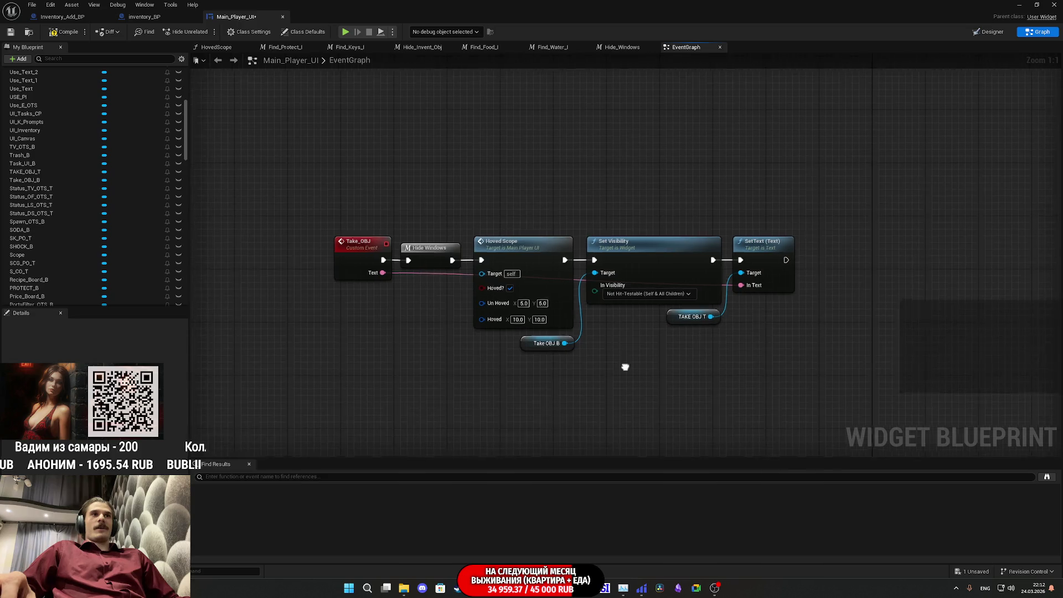
click(12, 34)
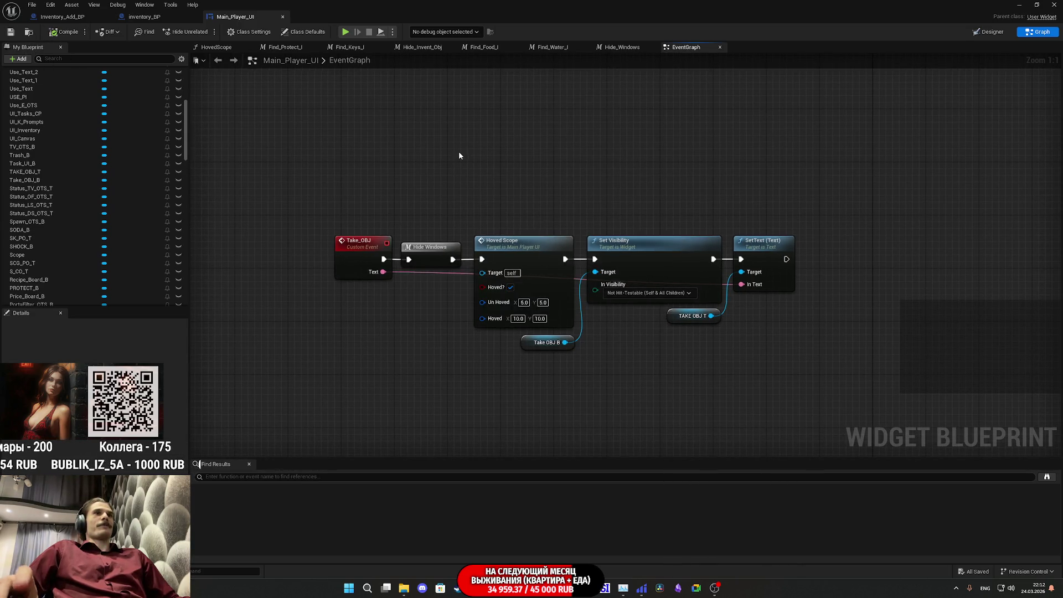
drag(635, 191, 592, 198)
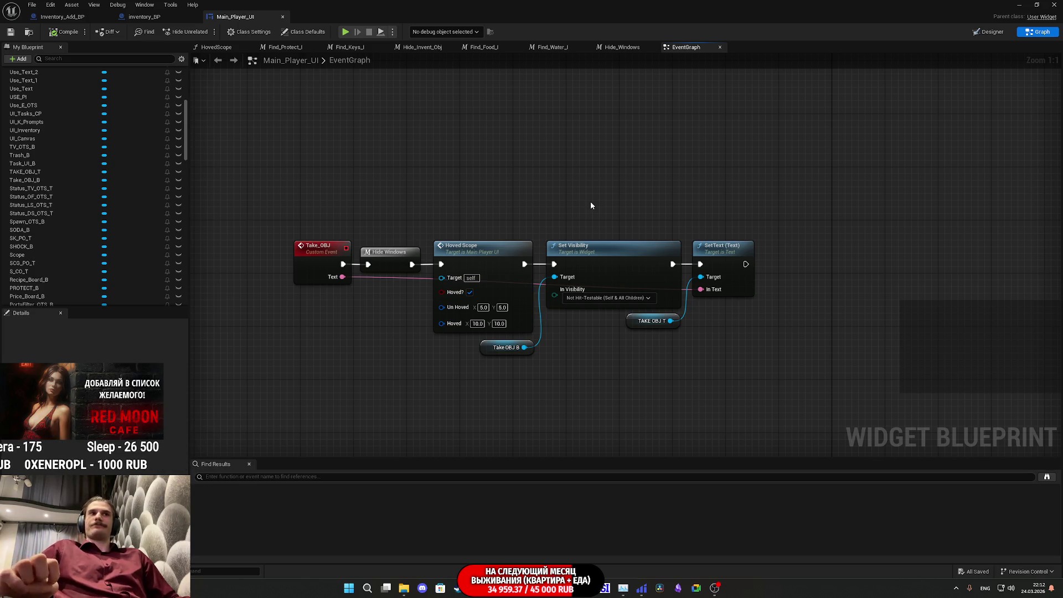
drag(614, 218, 568, 228)
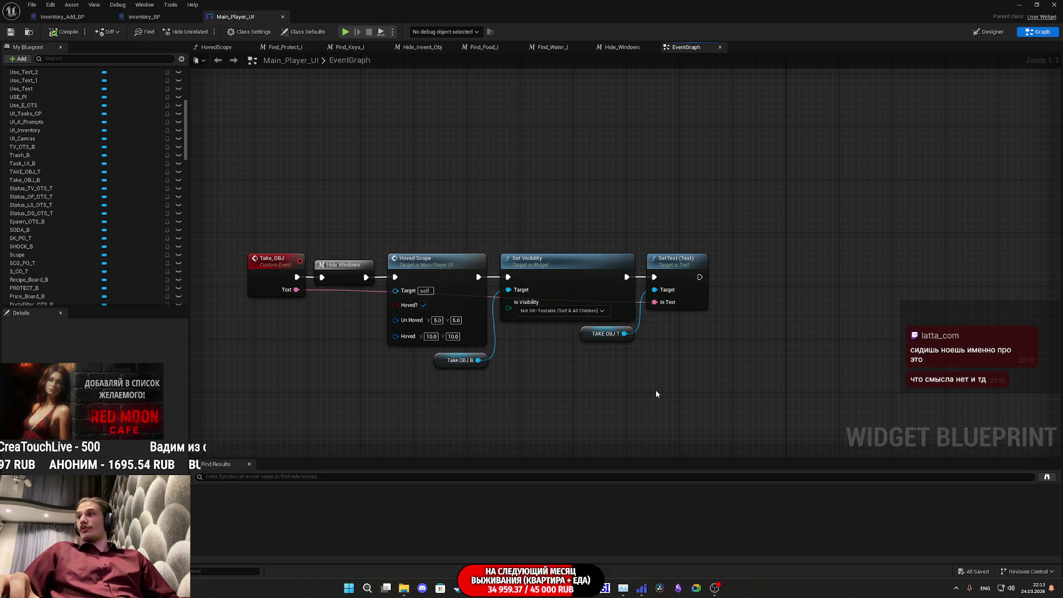
mouse_move(652, 304)
mouse_down()
mouse_move(706, 327)
mouse_move(692, 347)
mouse_up()
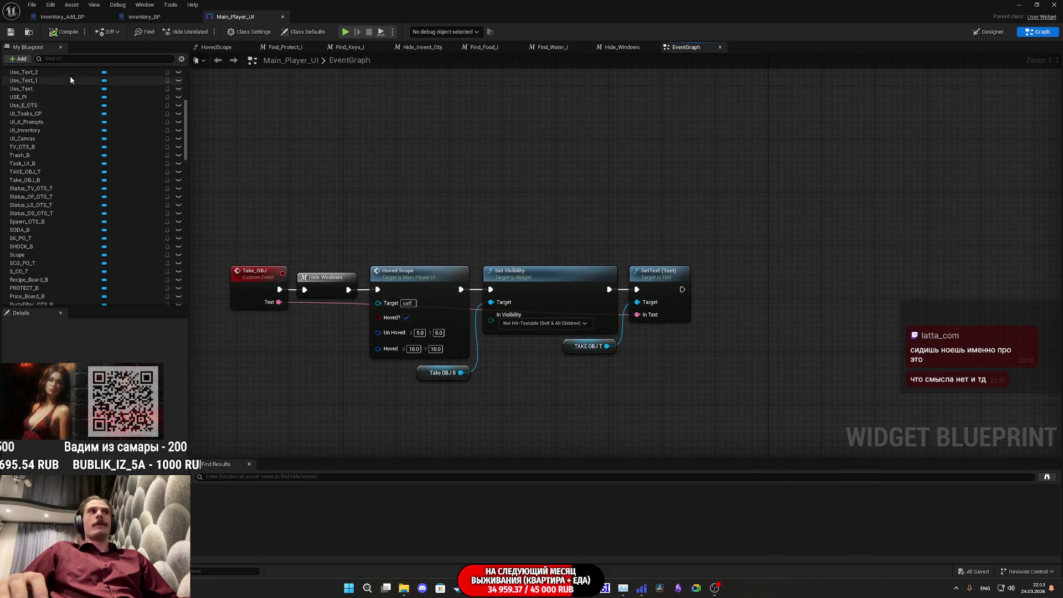
click(10, 31)
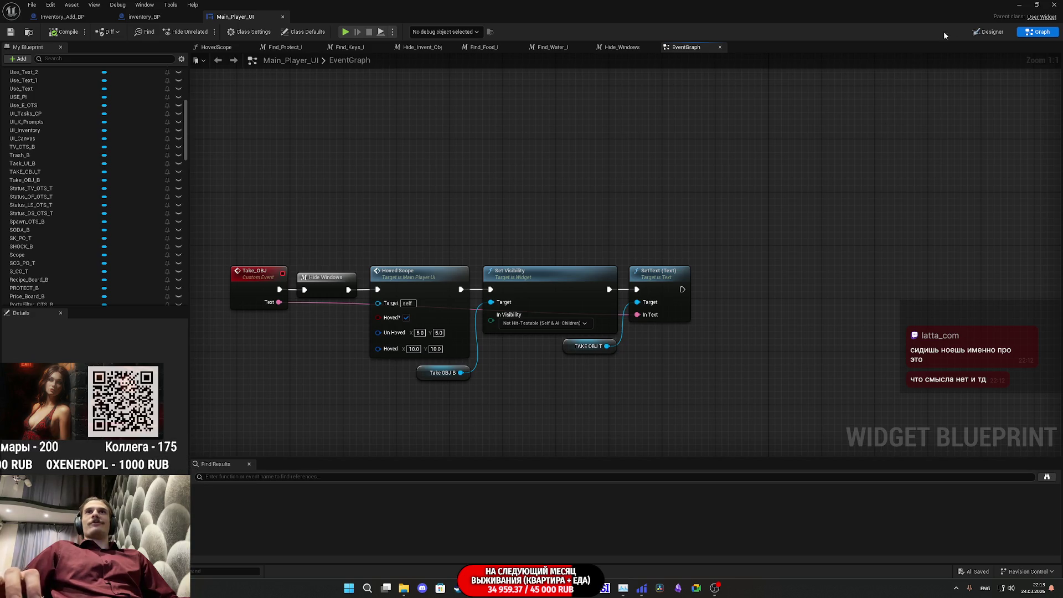
Save all changed packages and select the Take OBJ B getter in the event graph
click(11, 32)
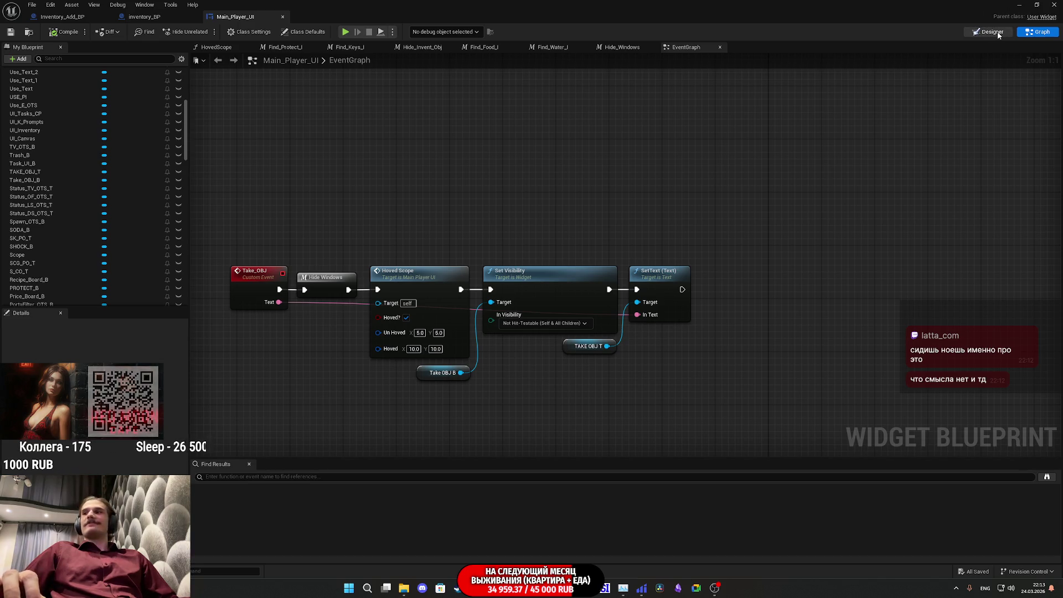
click(998, 33)
scroll(496, 237, up, 7)
scroll(497, 237, up, 4)
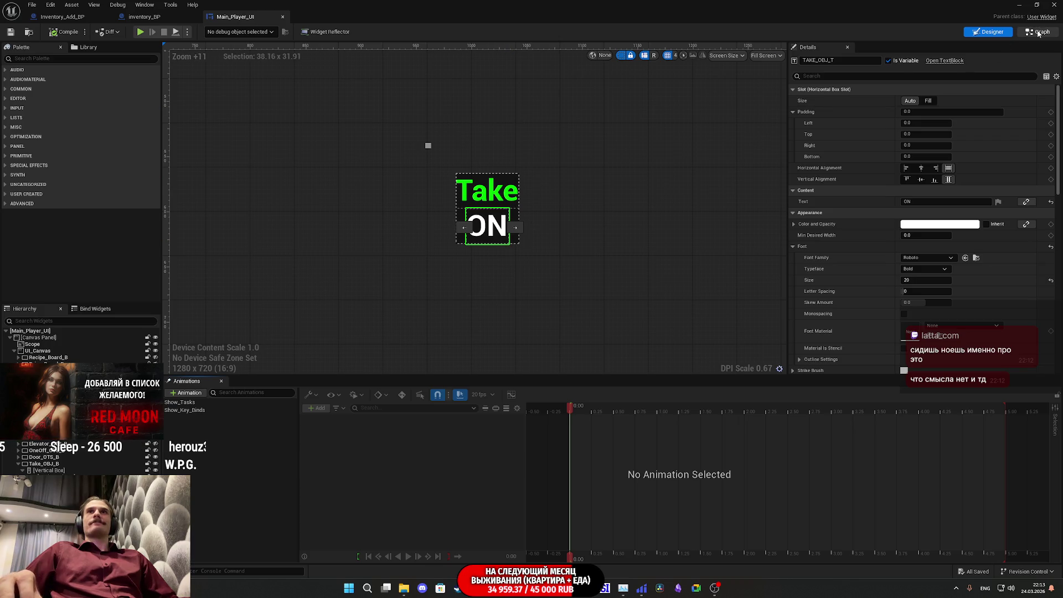
key(shift+F4)
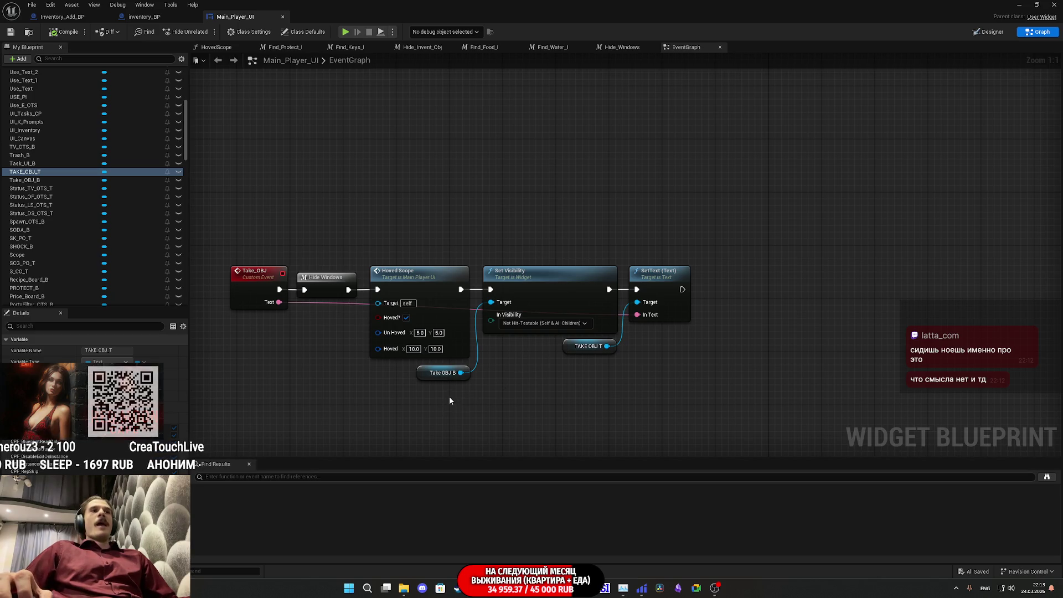
click(441, 373)
drag(644, 222, 648, 286)
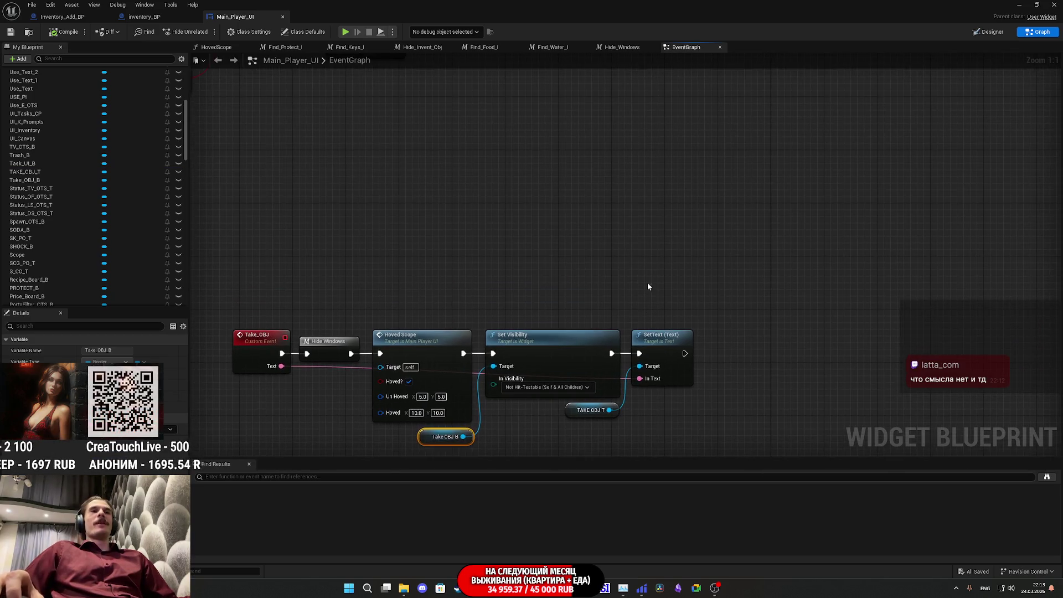
In Hide_Windows, paste a Take OBJ B getter and wire it to Set Visibility's Target
double_click(341, 361)
key(ctrl+v)
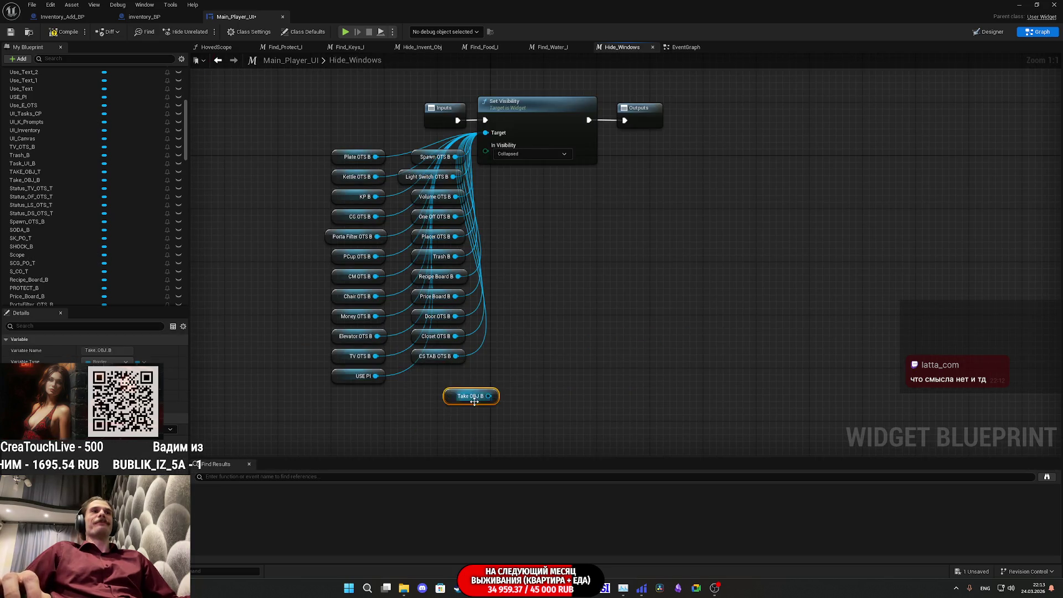
mouse_move(489, 395)
mouse_down()
mouse_move(495, 144)
mouse_move(486, 132)
mouse_up()
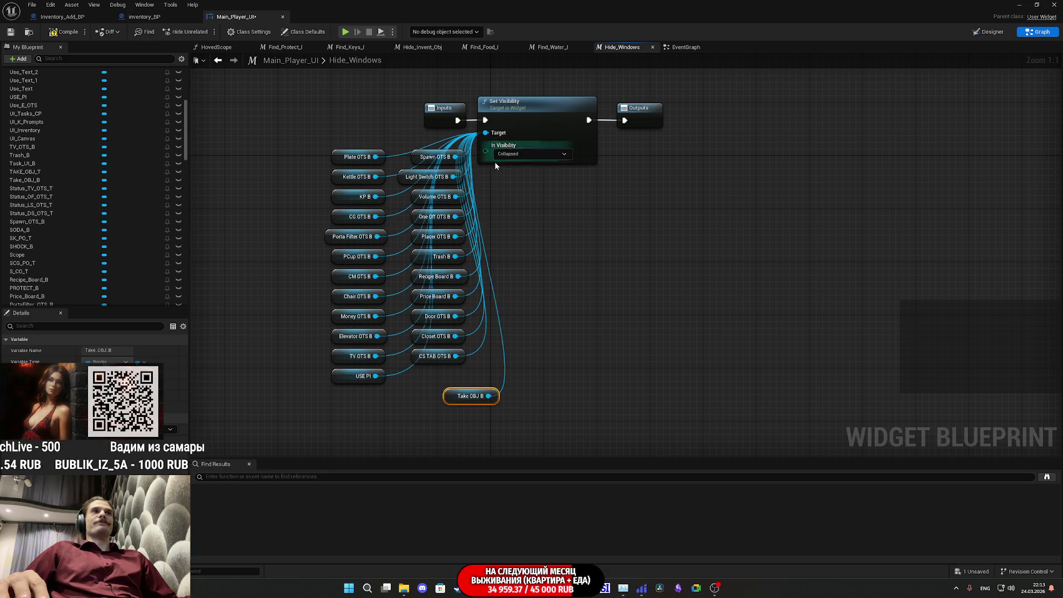
drag(459, 400, 425, 380)
click(446, 285)
Save Main_Player_UI and return to the level editor
click(10, 32)
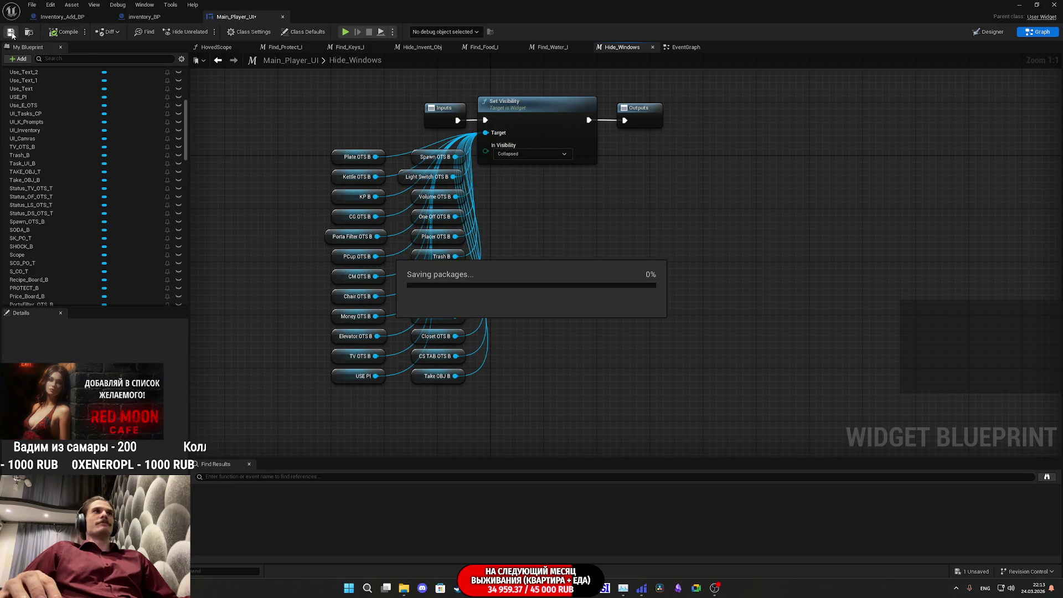
click(689, 47)
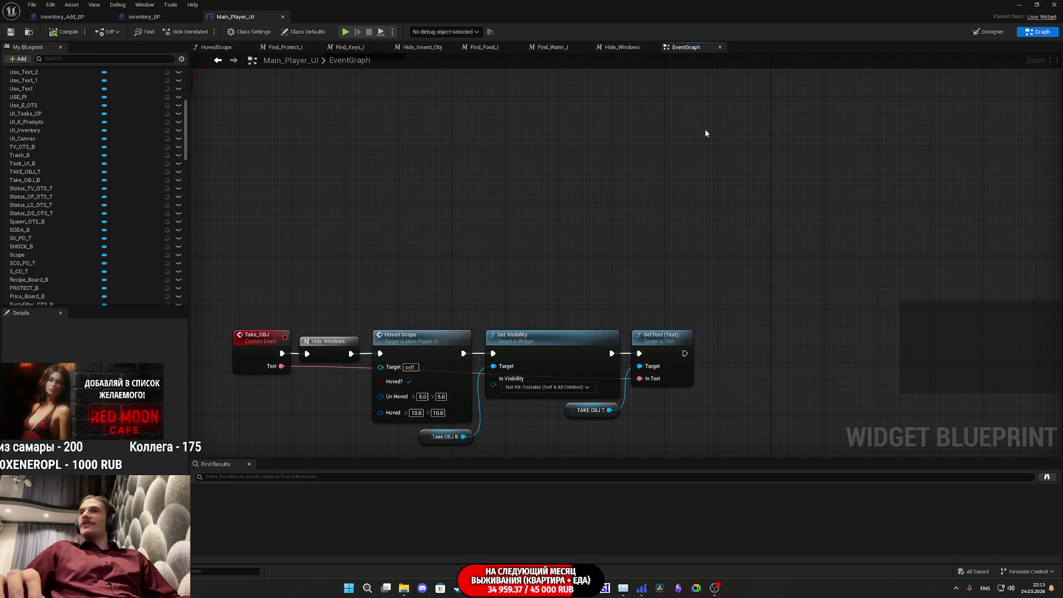
click(1019, 4)
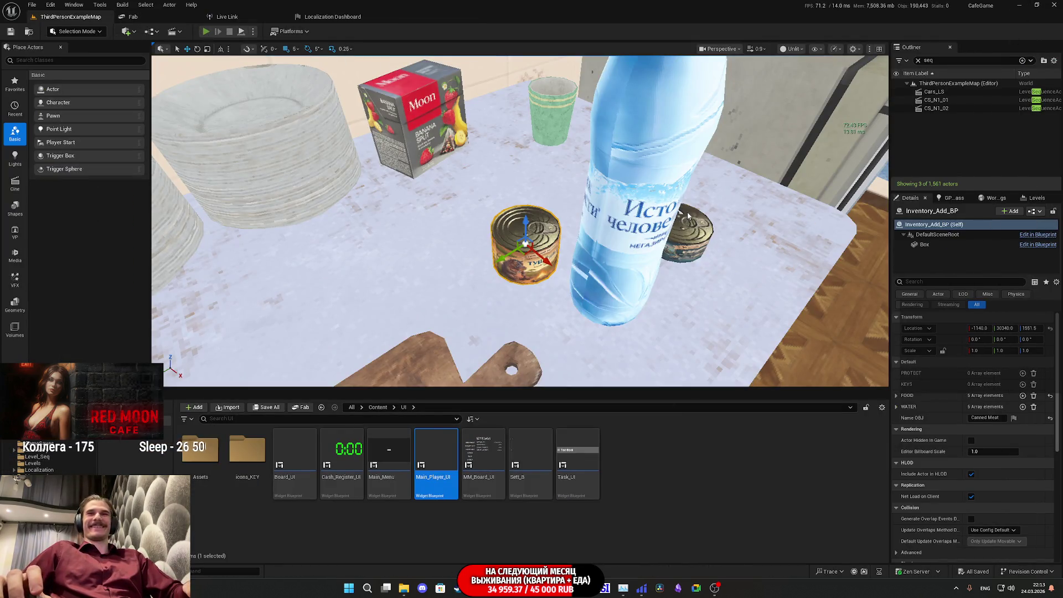
Play the level in the editor and make the game view fullscreen with F11
click(206, 31)
key(F11)
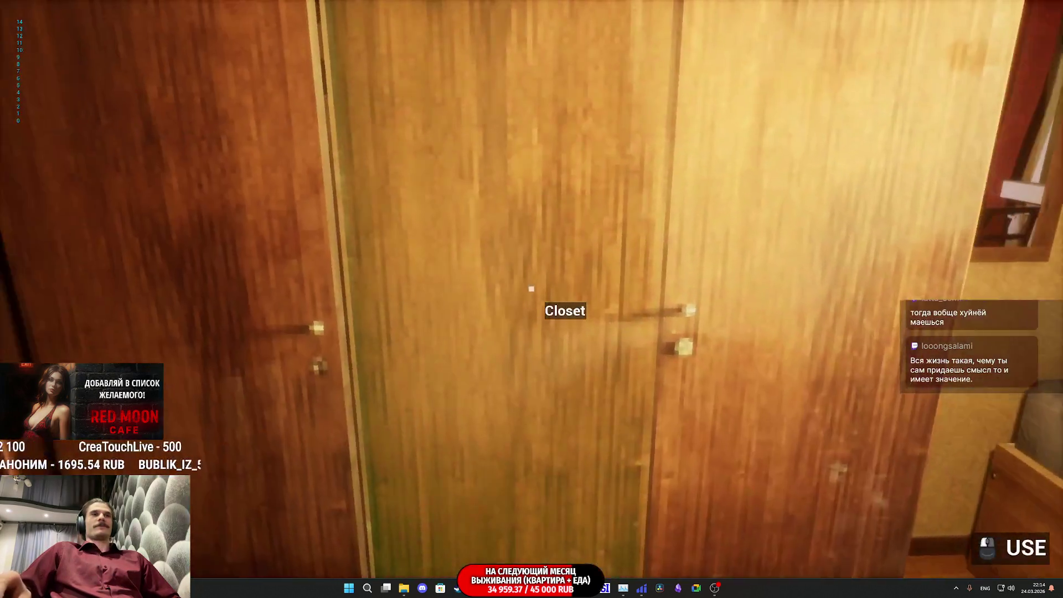
Open the closet, walk to the kitchen table, and take the cans showing green Take prompts
click(531, 288)
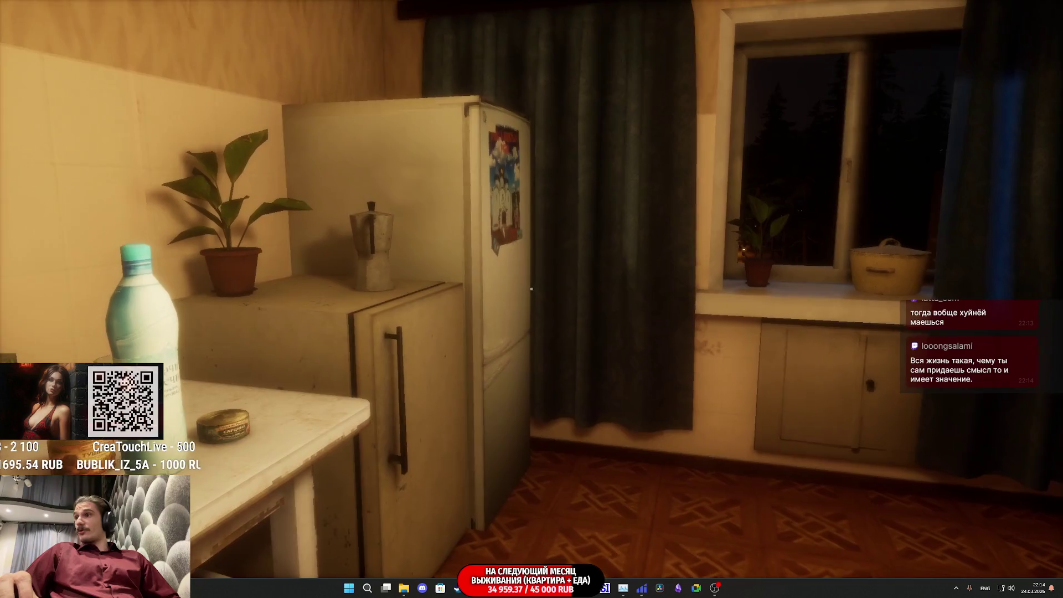
key(w)
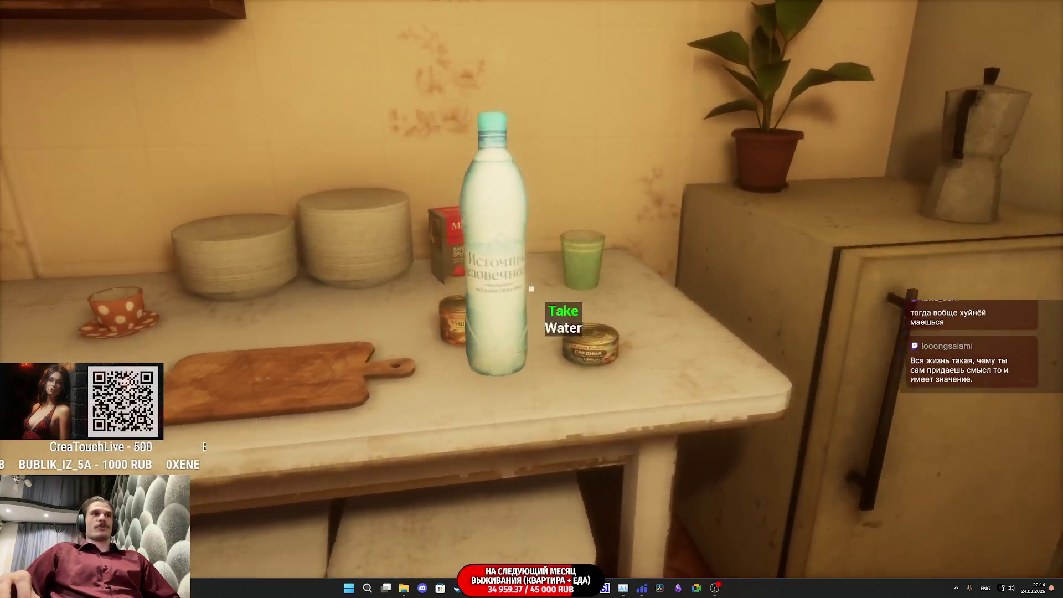
key(w)
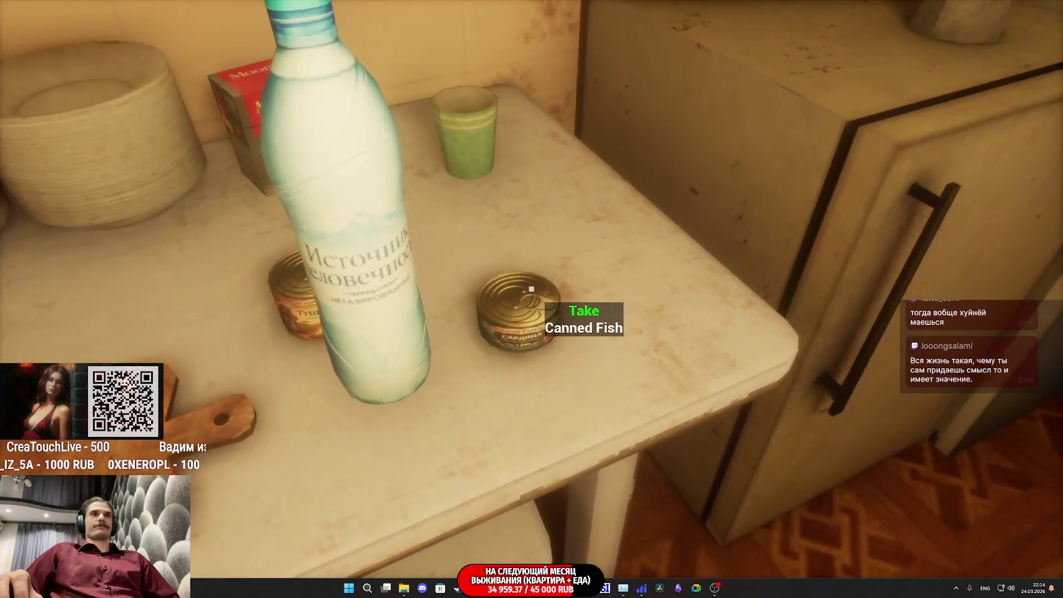
key(s)
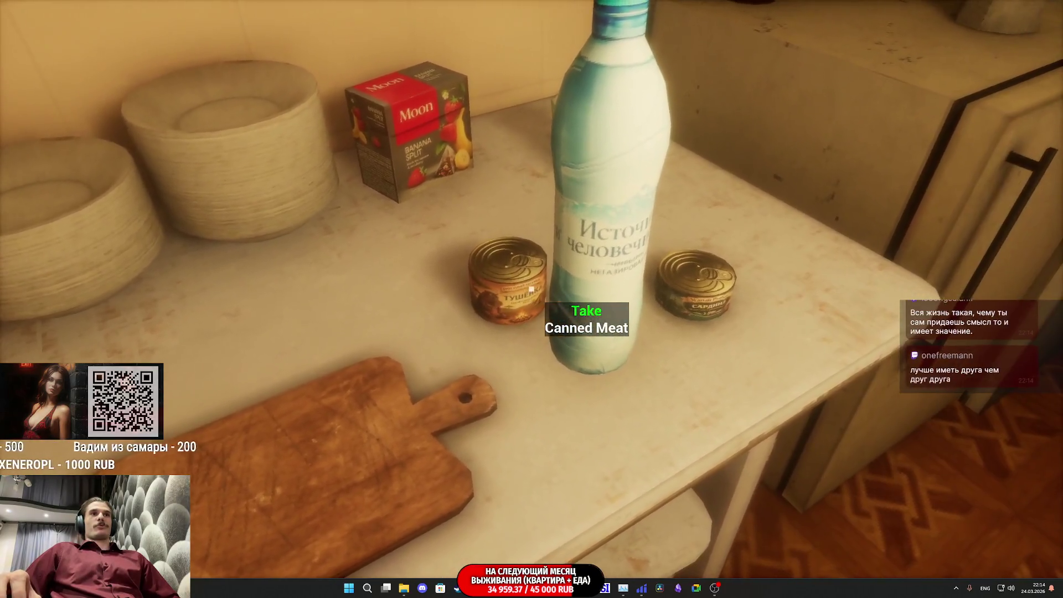
key(e)
key(e)
key(e)
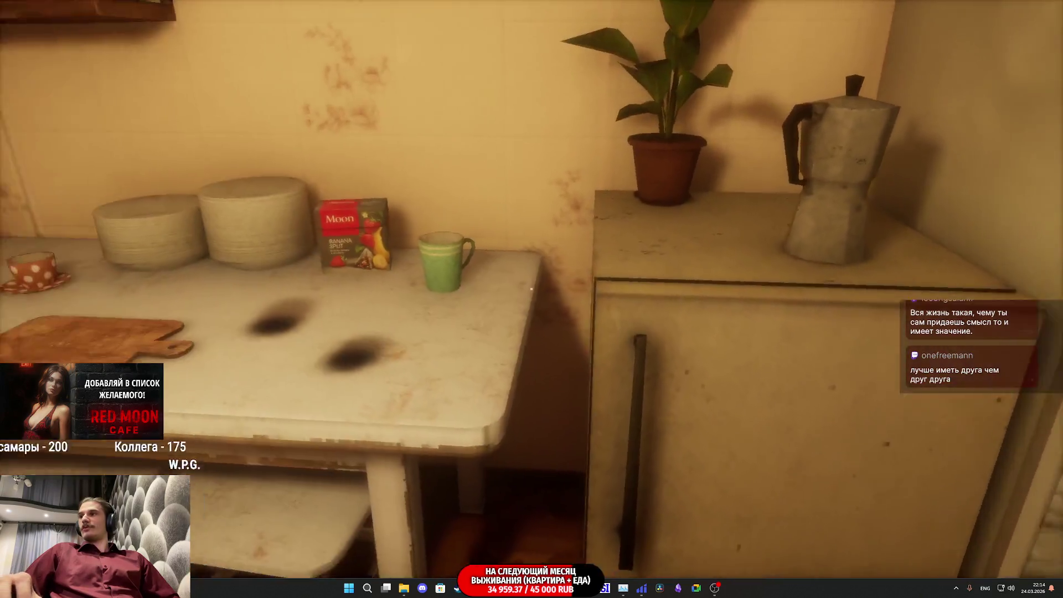
From the food inventory, hold the canned fish, then switch to the canned meat
key(Tab)
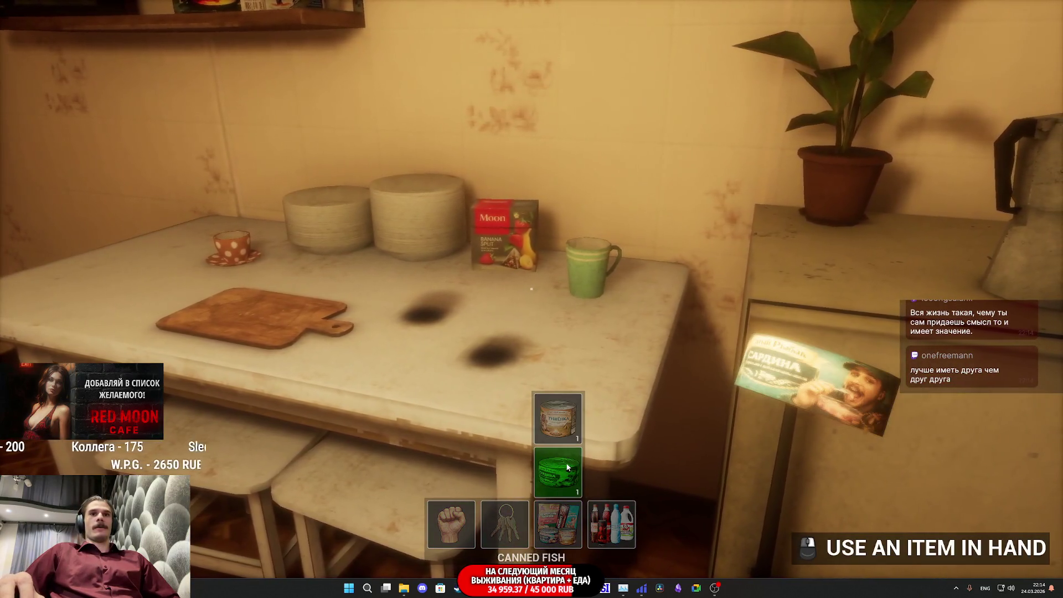
click(580, 480)
key(Tab)
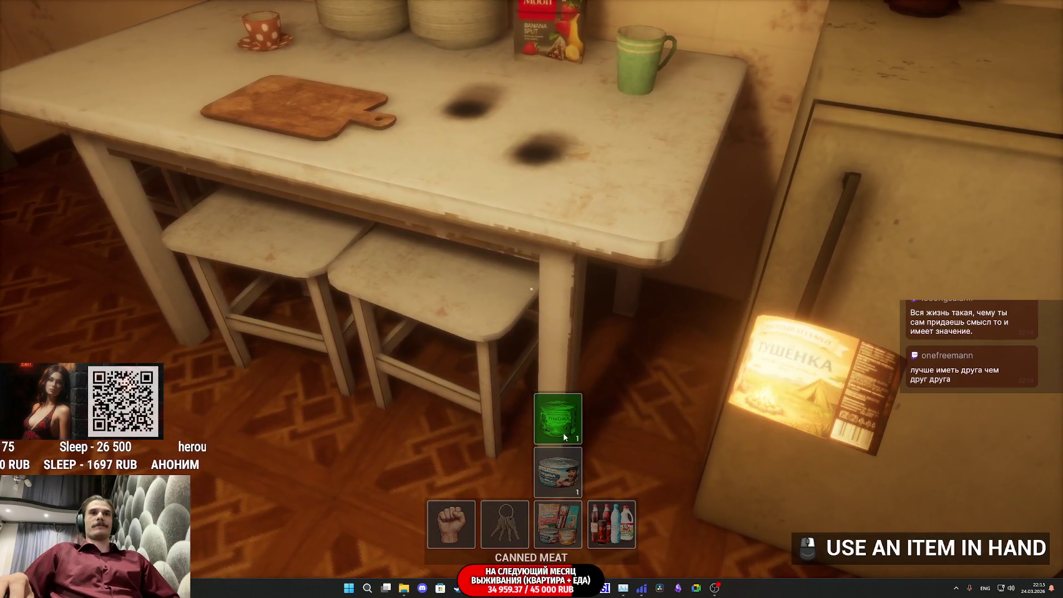
click(562, 433)
Restart play, walk to the kitchen table to see the Take Canned Meat prompt, then exit
key(Escape)
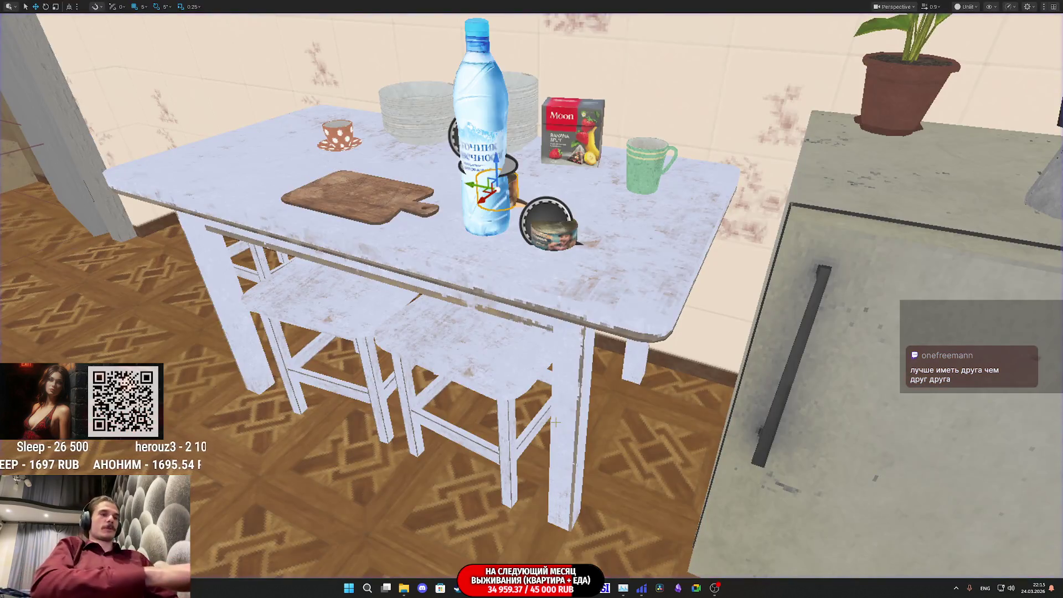
key(alt+p)
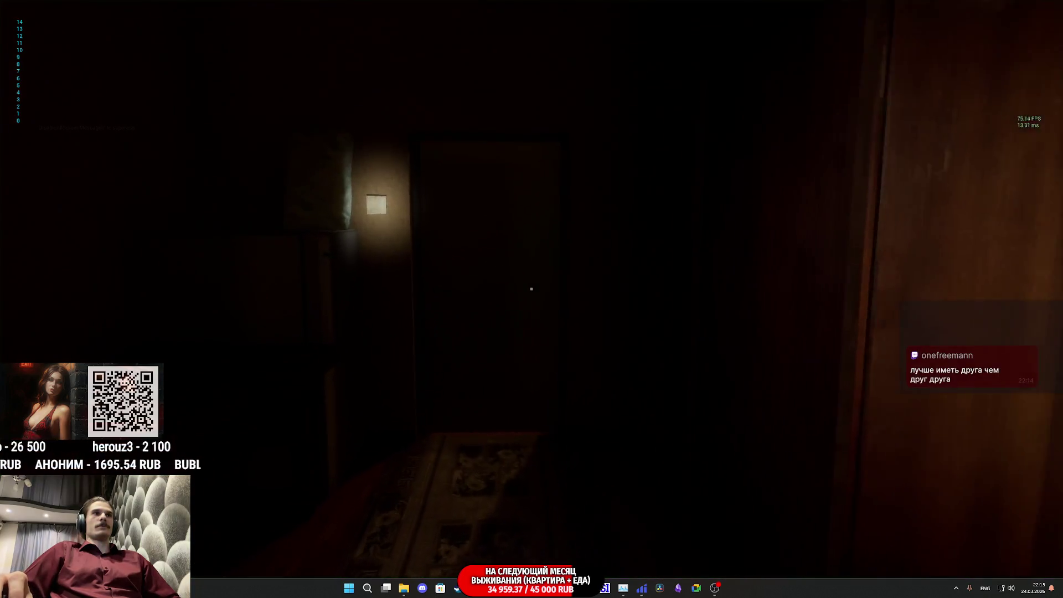
key(w)
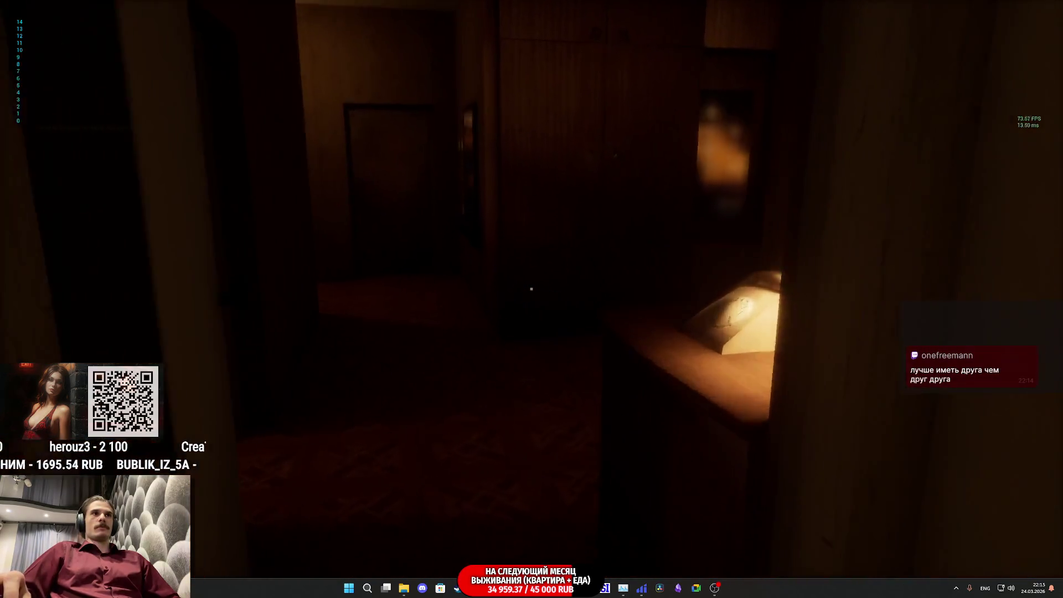
key(w)
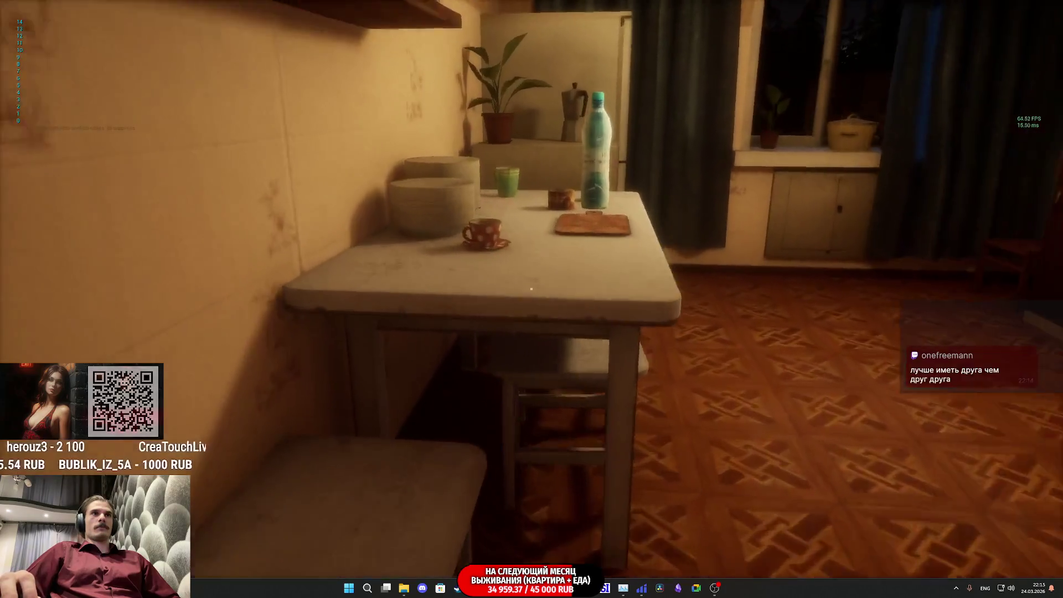
key(w)
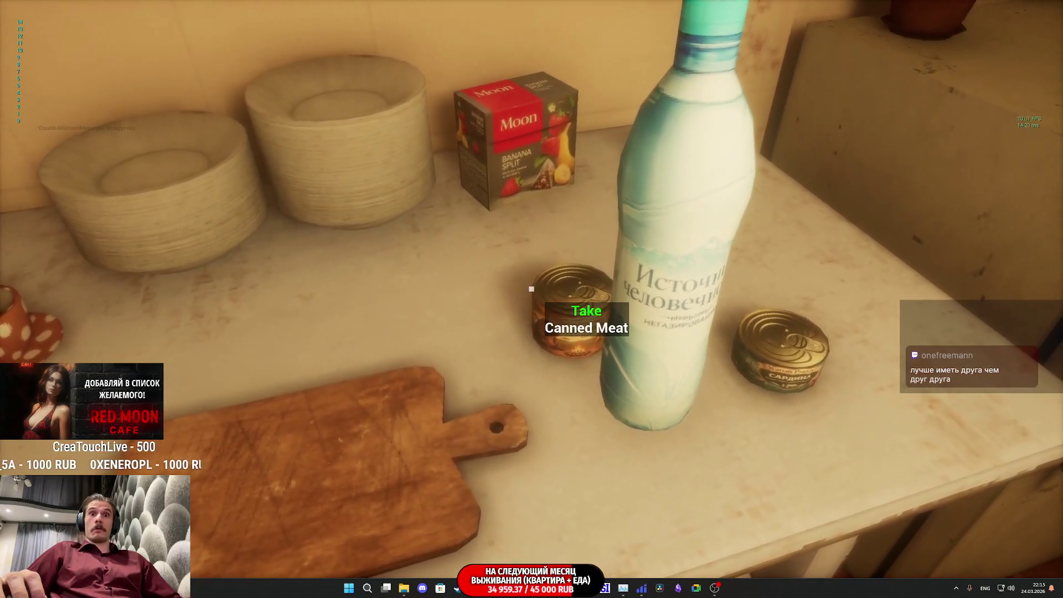
key(Escape)
Bring the blueprint window forward and open Inventory_Add_BP's event graph, selecting Show Use PI
mouse_move(512, 588)
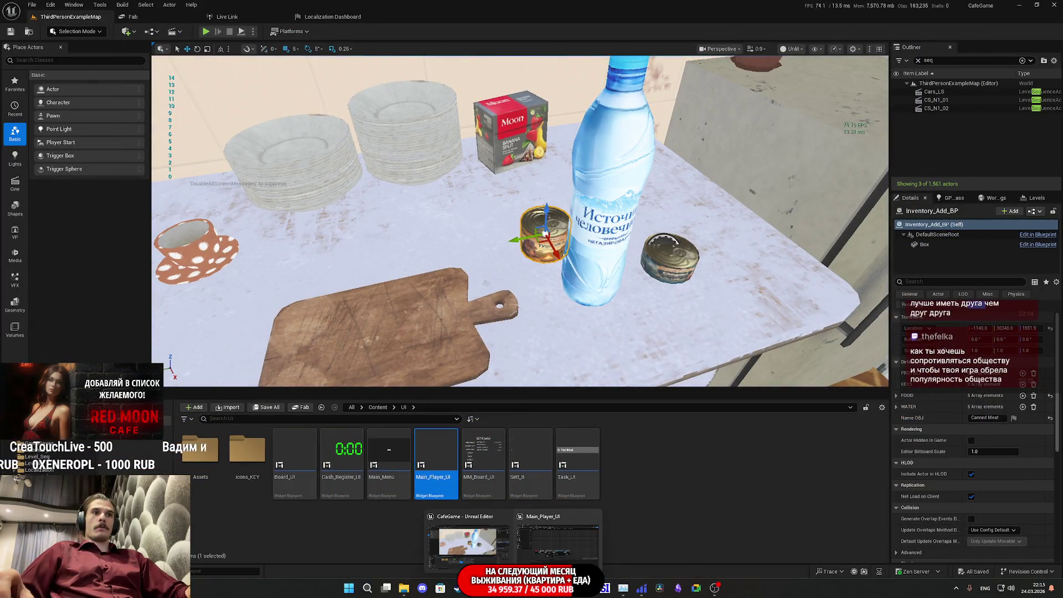
click(543, 551)
click(143, 17)
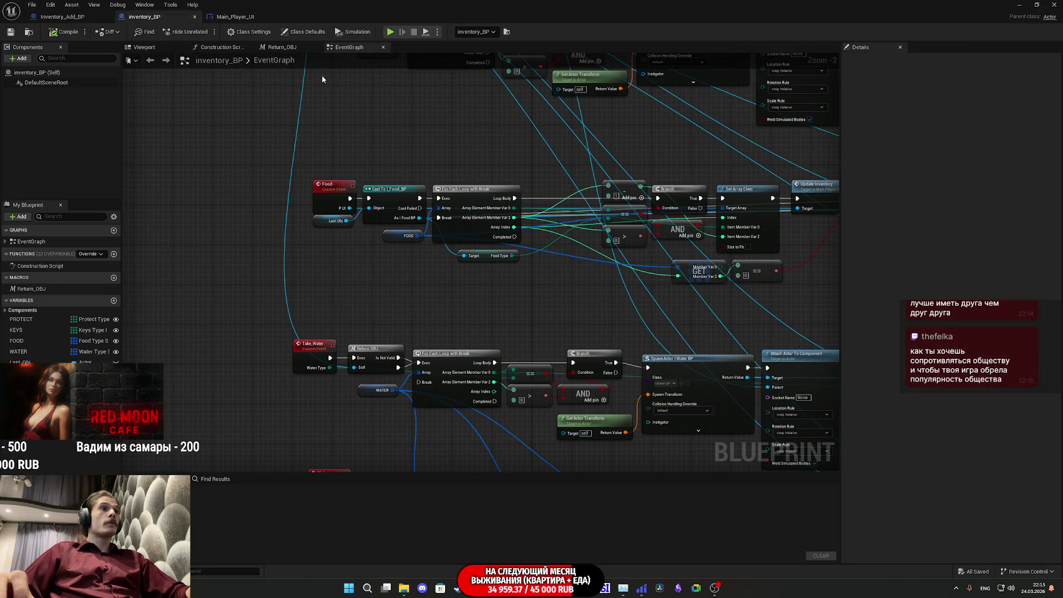
click(235, 16)
click(62, 17)
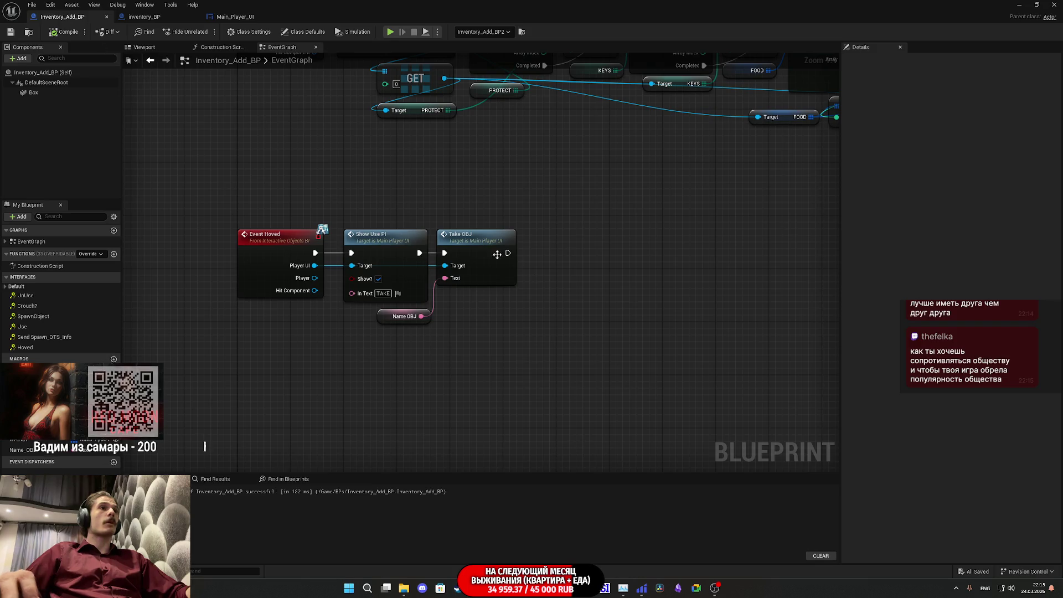
mouse_move(372, 202)
mouse_down()
mouse_move(346, 217)
mouse_move(385, 280)
mouse_move(360, 213)
mouse_up()
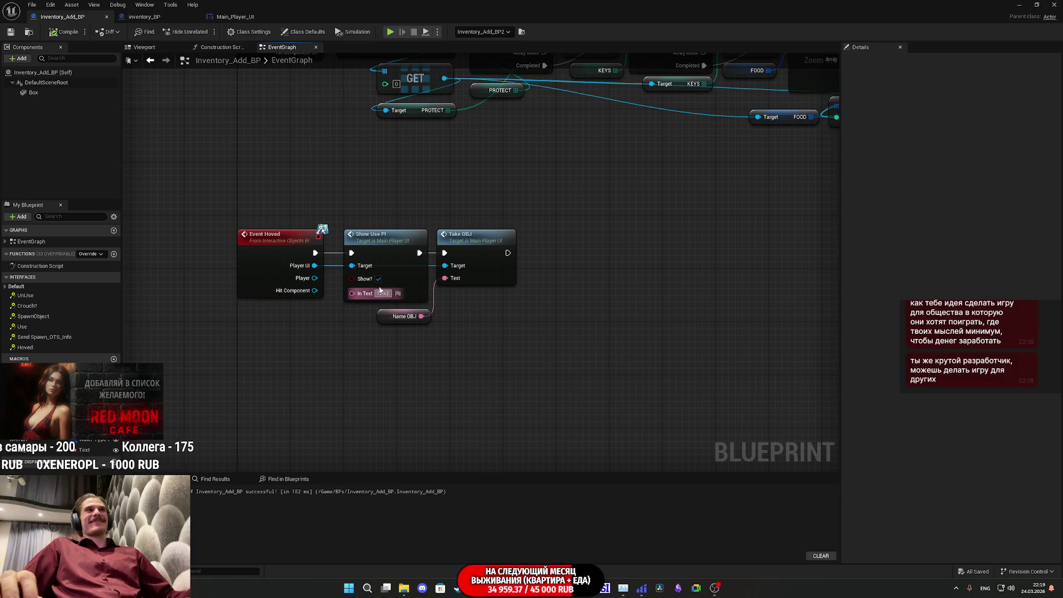
click(260, 252)
Shift Event Hoved slightly right to line up with Show Use PI, then save Inventory_Add_BP
drag(260, 252, 267, 252)
click(495, 207)
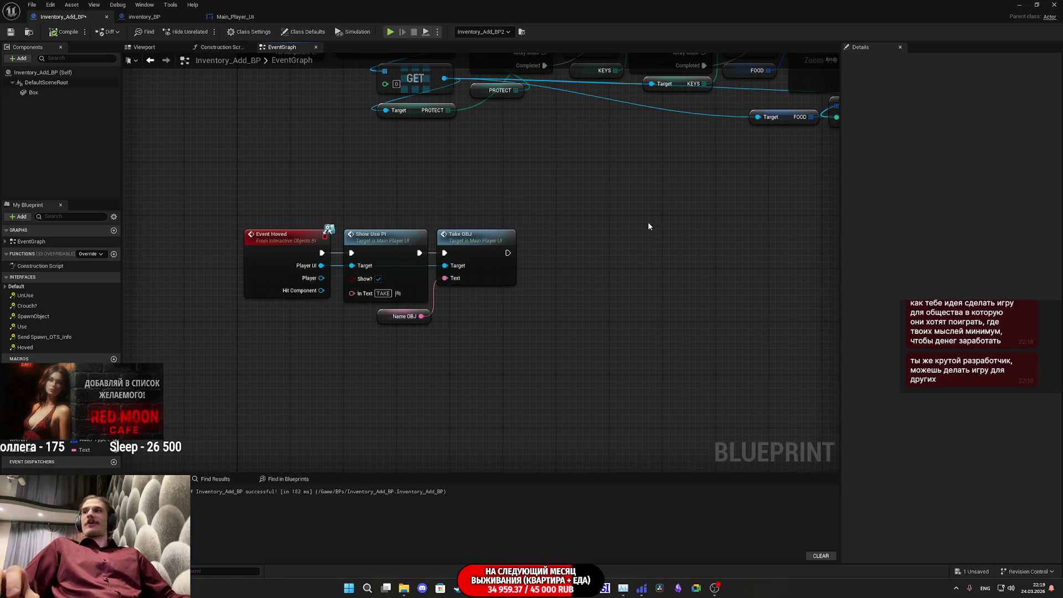
drag(672, 223, 652, 229)
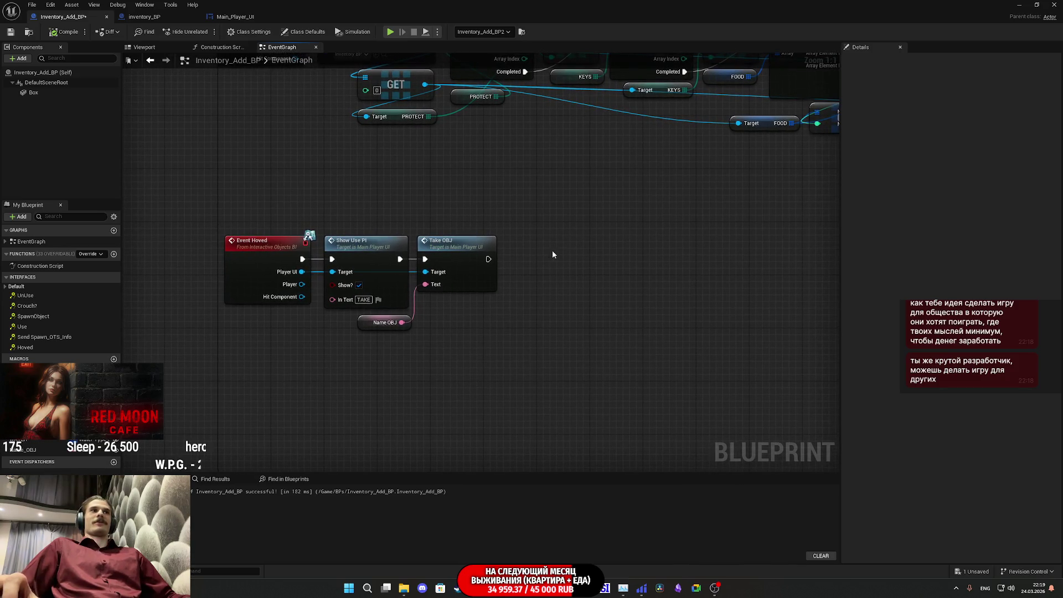
click(5, 32)
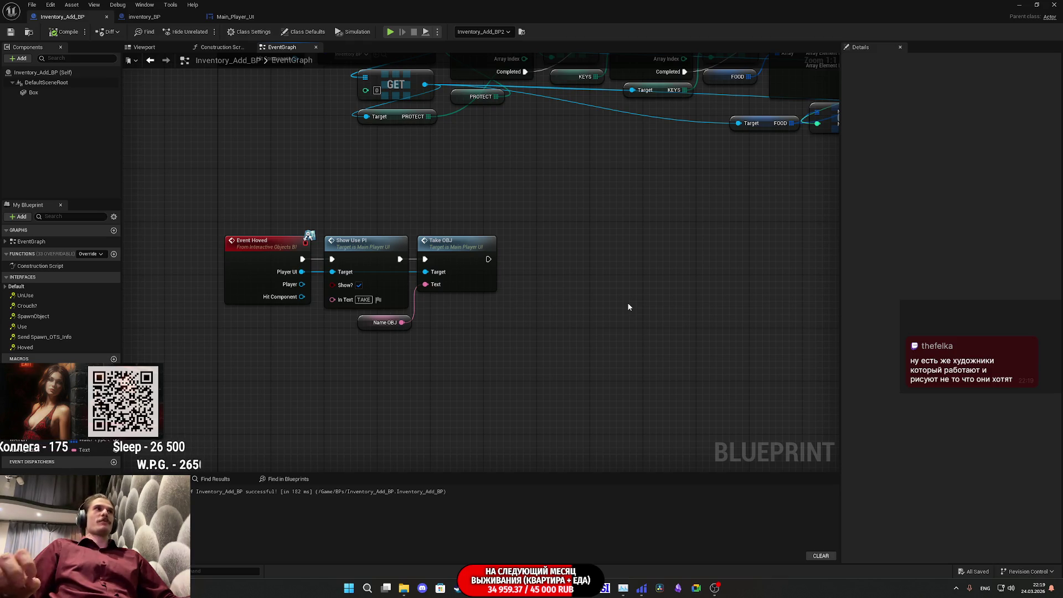
mouse_move(570, 334)
mouse_down()
mouse_move(462, 224)
mouse_move(482, 229)
mouse_up()
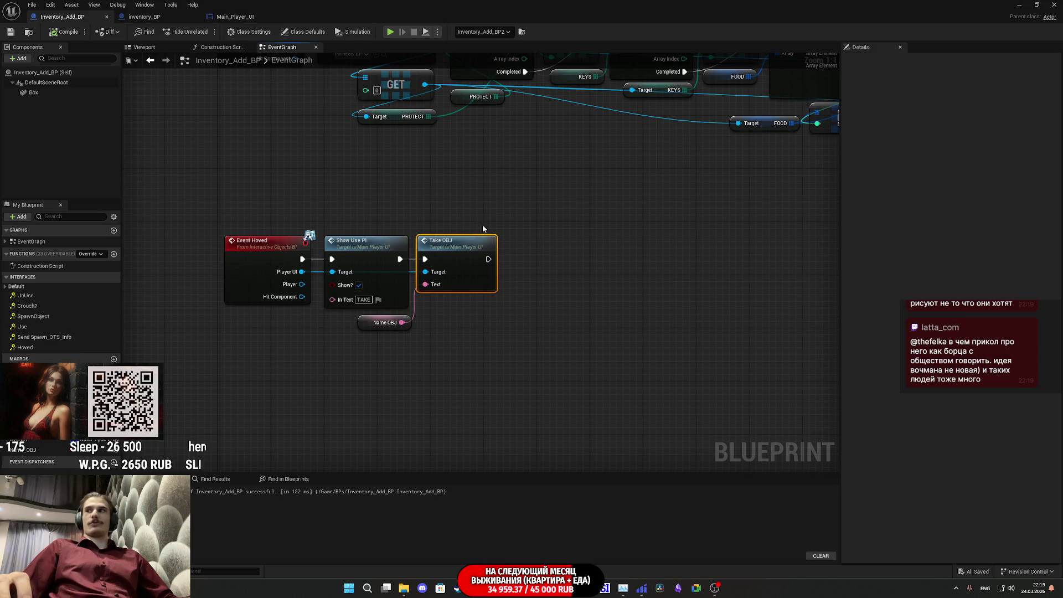
Nudge the Take OBJ node slightly to the right
click(498, 217)
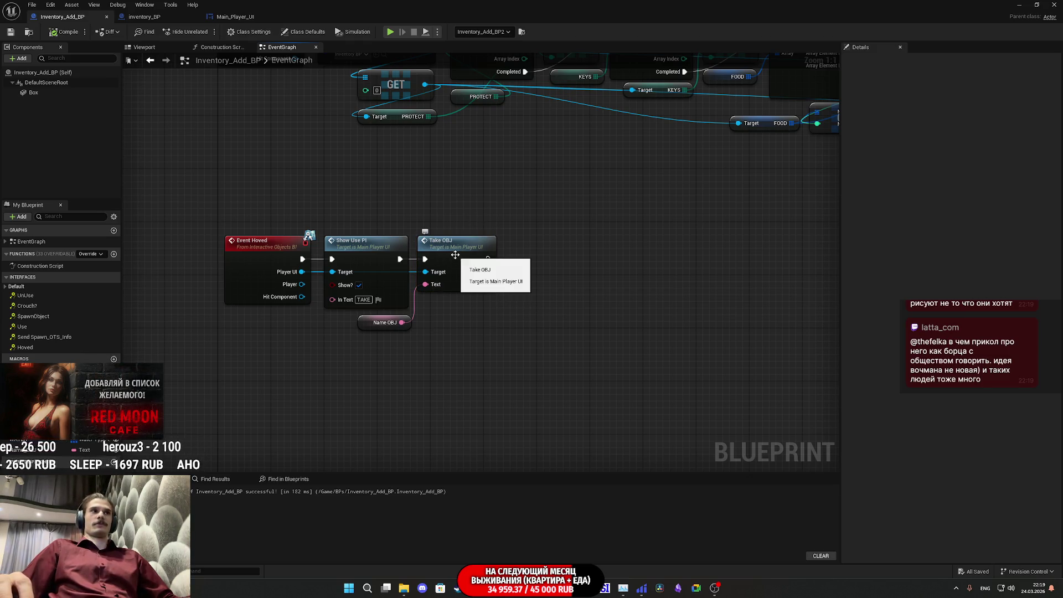
drag(456, 254, 463, 253)
click(505, 326)
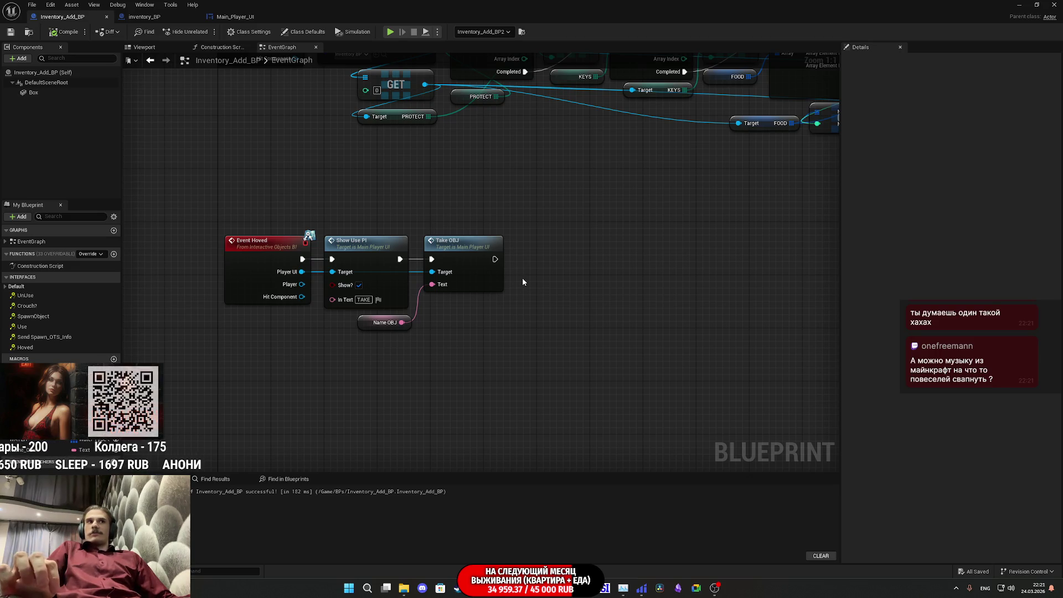
Widen the YouTube Mozart music video player to full-page theater mode
mouse_move(441, 588)
click(477, 540)
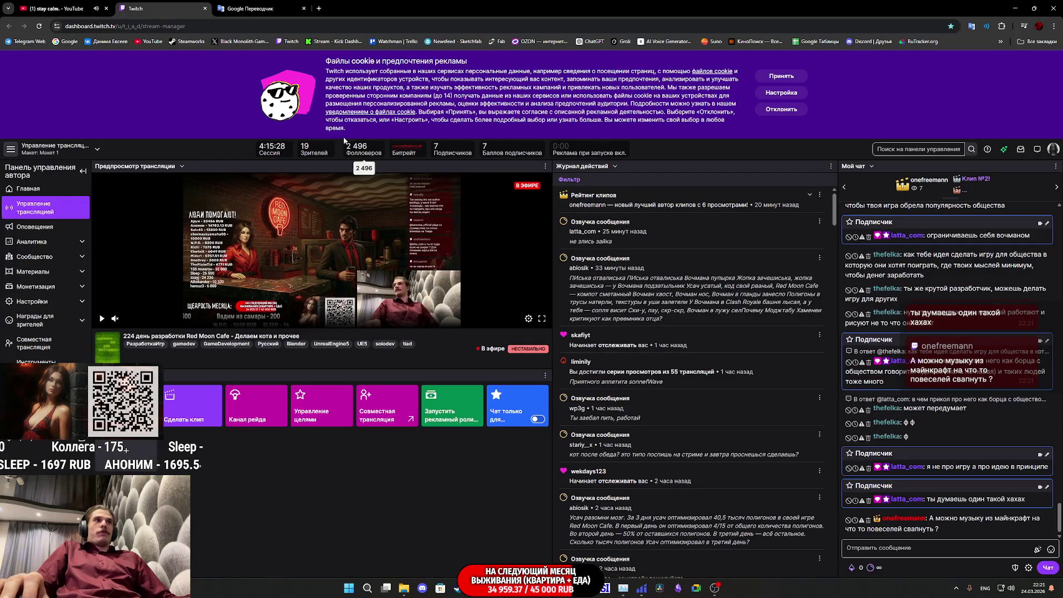
click(55, 8)
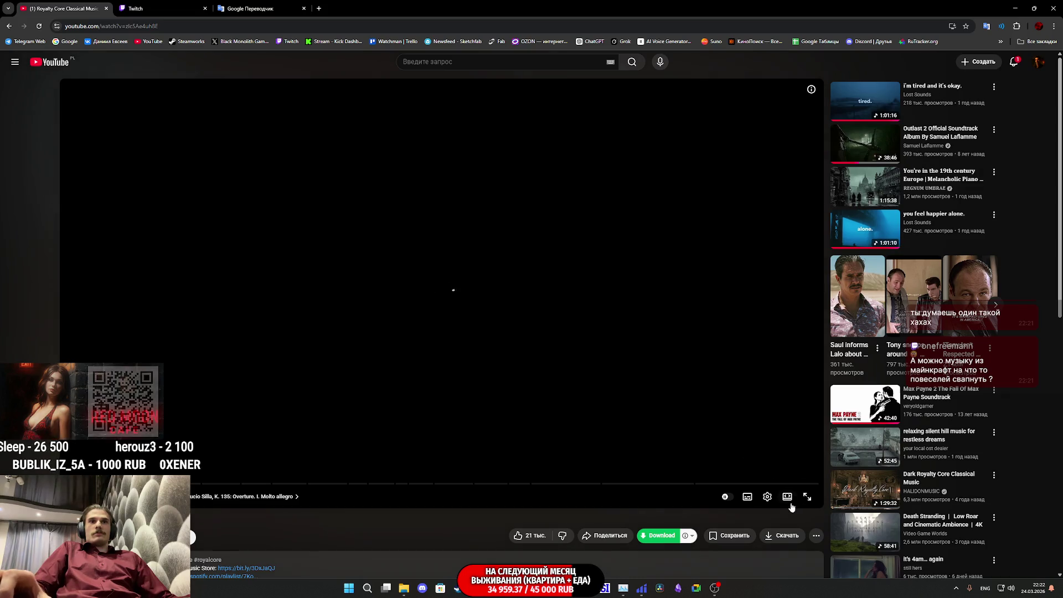
click(788, 500)
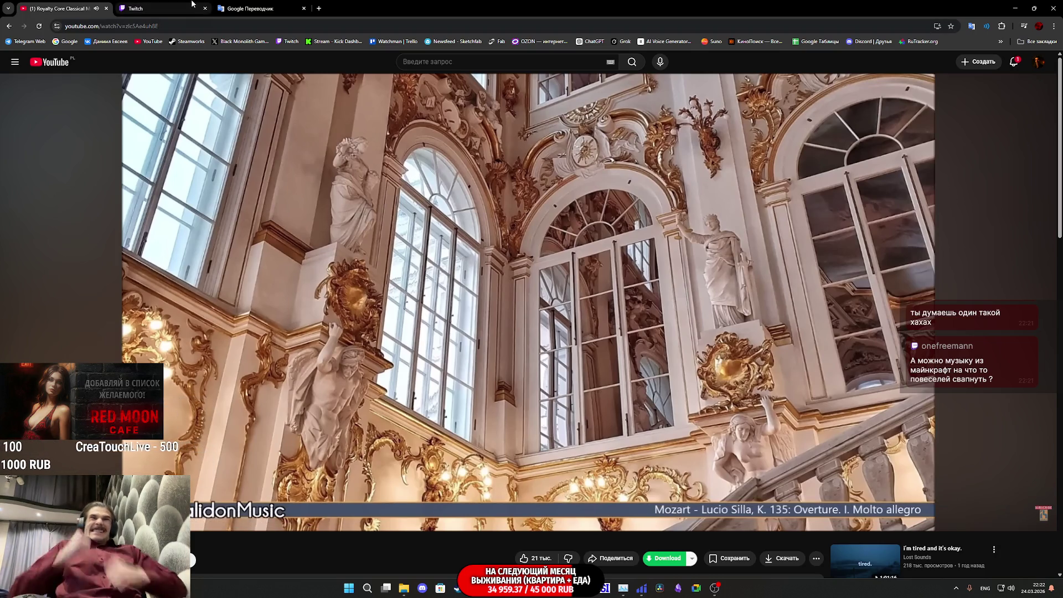
Bring up the Twitch stream manager, then return to the Unreal blueprint editor
mouse_move(191, 4)
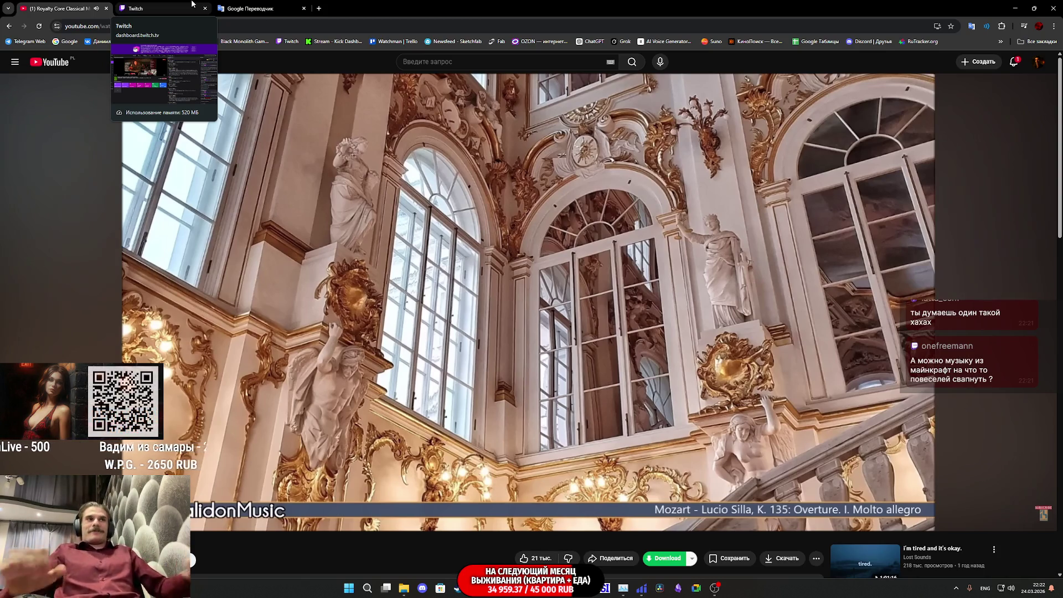
click(191, 3)
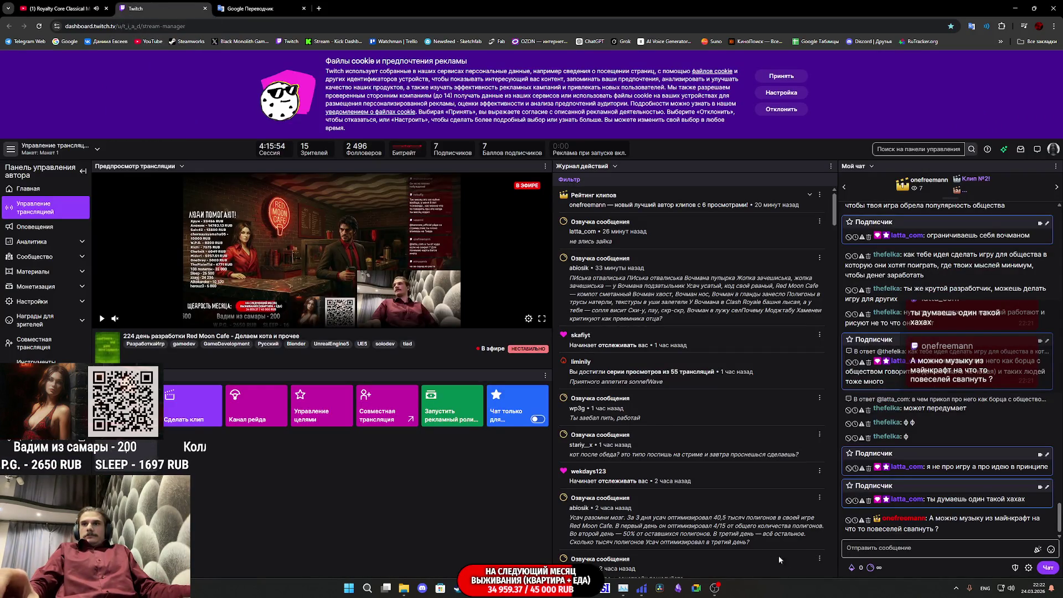
mouse_move(513, 588)
click(580, 516)
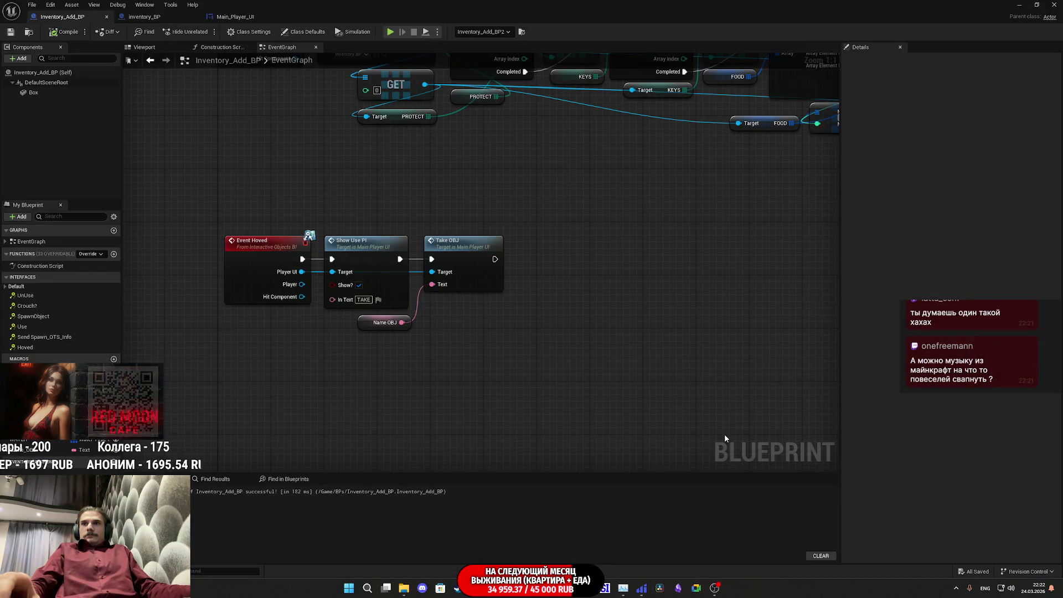
Nudge the Show Use PI node, then inspect its Show_Use_PI event inside Main_Player_UI
drag(350, 247, 357, 251)
click(522, 341)
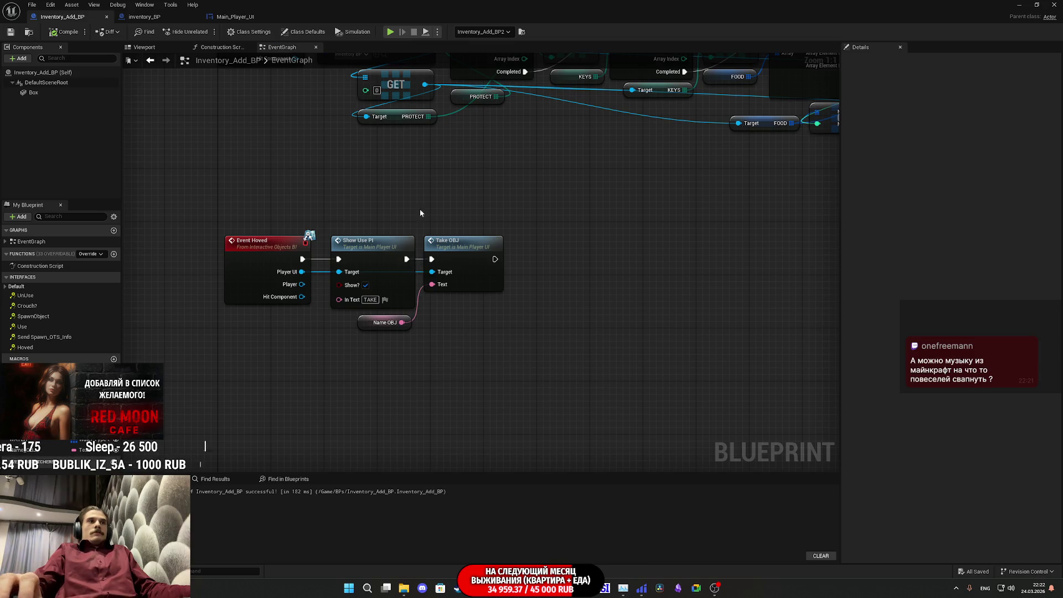
double_click(392, 265)
drag(364, 280, 360, 284)
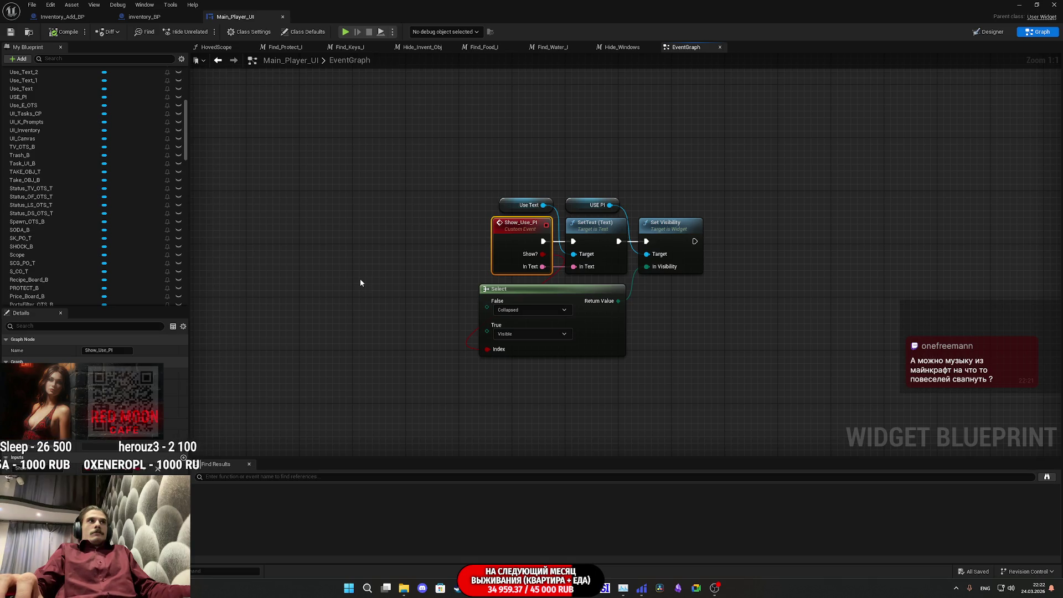
drag(404, 224, 343, 231)
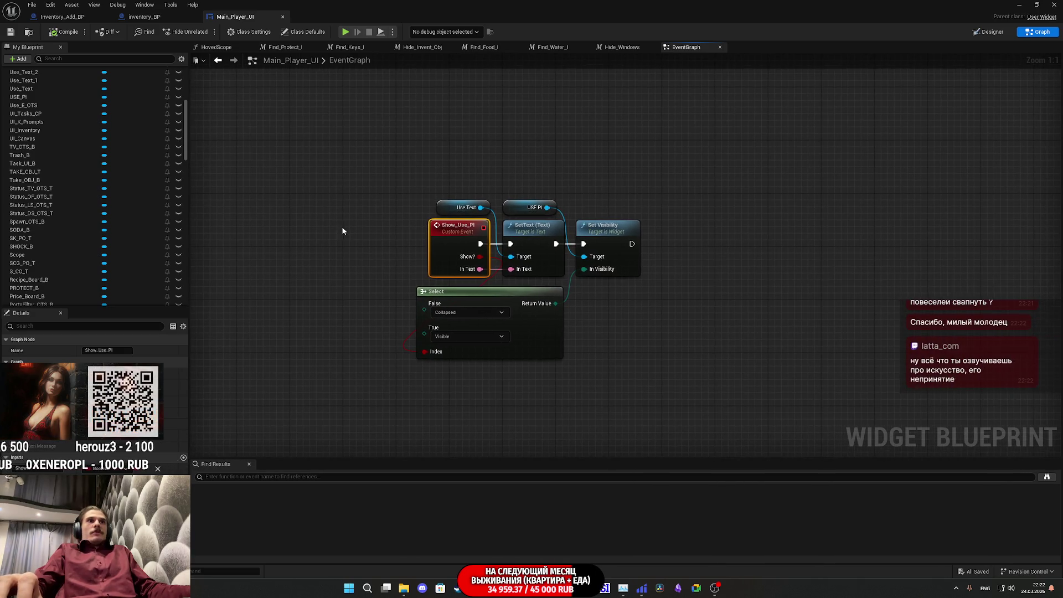
drag(614, 357, 547, 147)
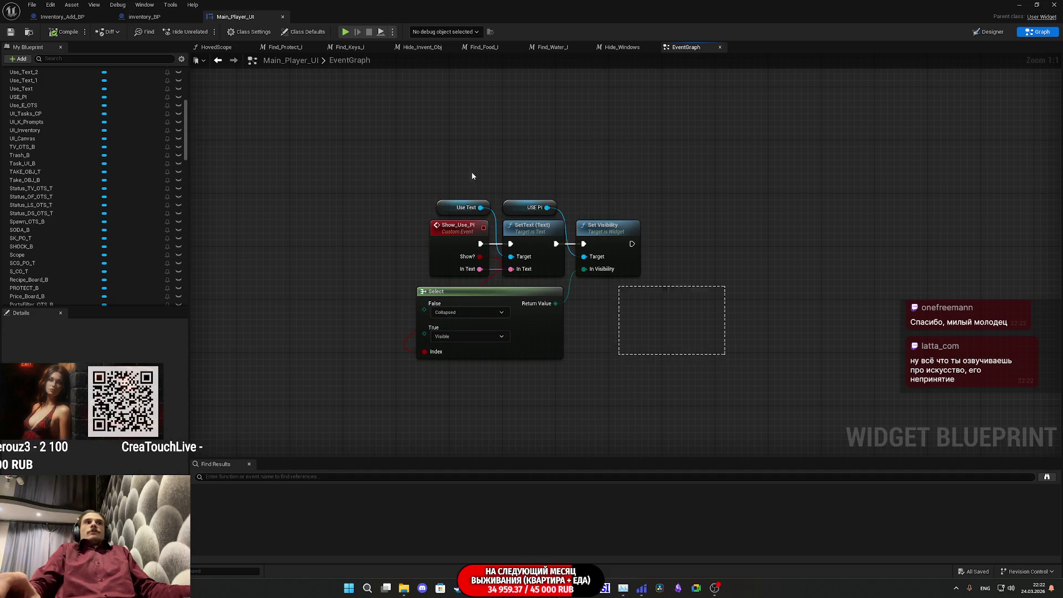
Save the Main_Player_UI widget blueprint and return to the Inventory_Add_BP event graph
click(11, 32)
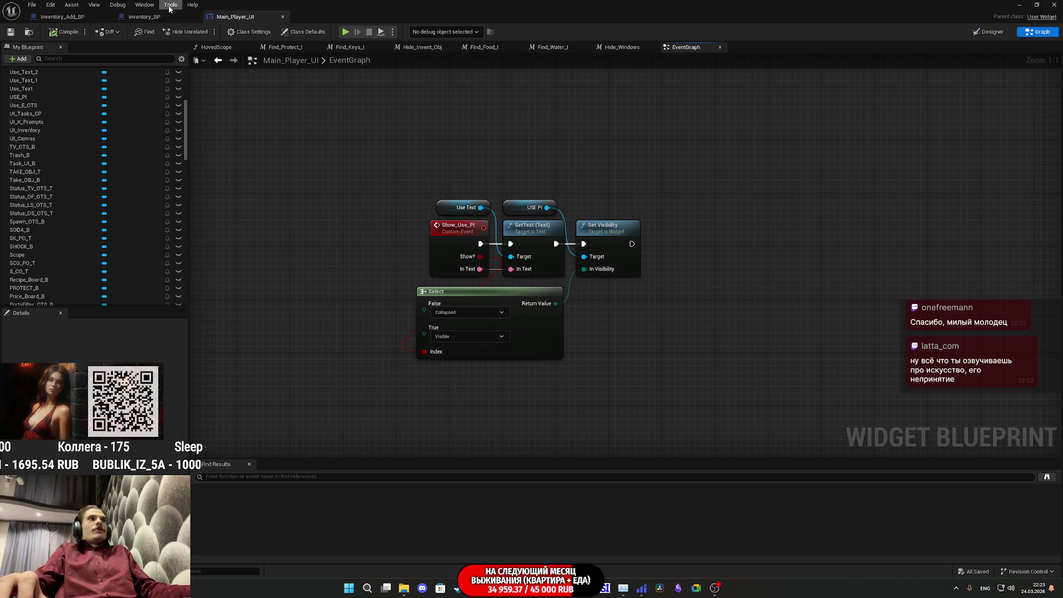
click(143, 16)
click(78, 18)
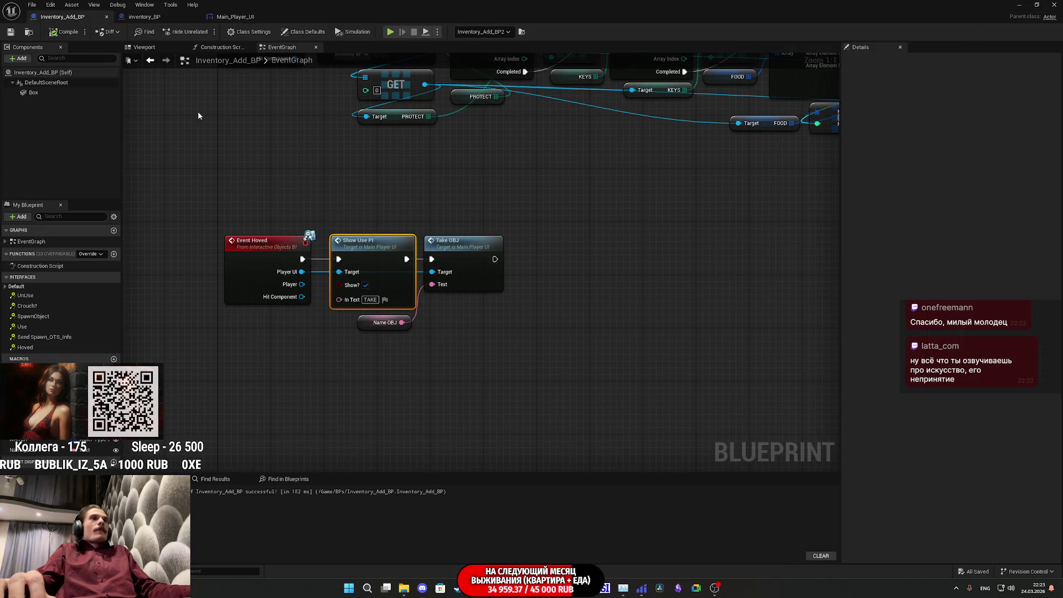
Deselect the node, minimize the blueprint editor, and start Play in Editor
click(507, 197)
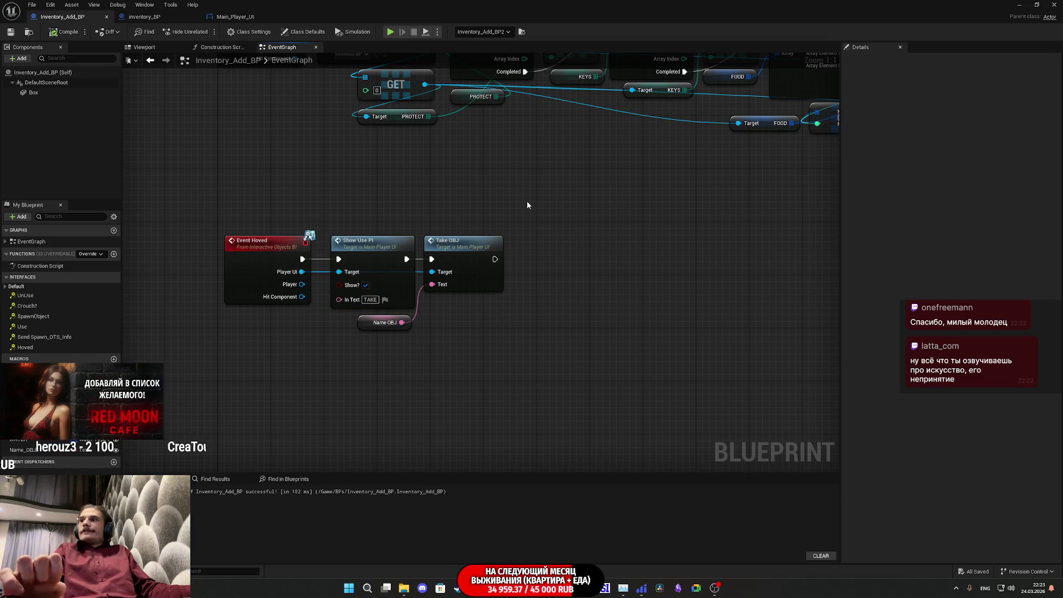
click(1020, 4)
click(205, 32)
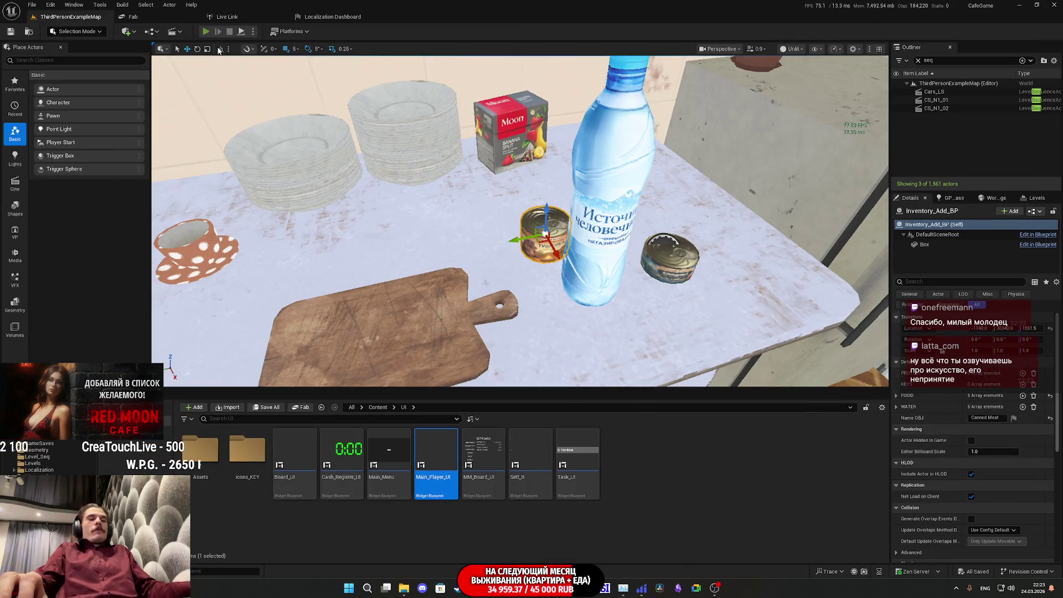
Walk to the kitchen table, check Take prompts, pick up Water, Canned Meat and Canned Fish, then stop
key(w)
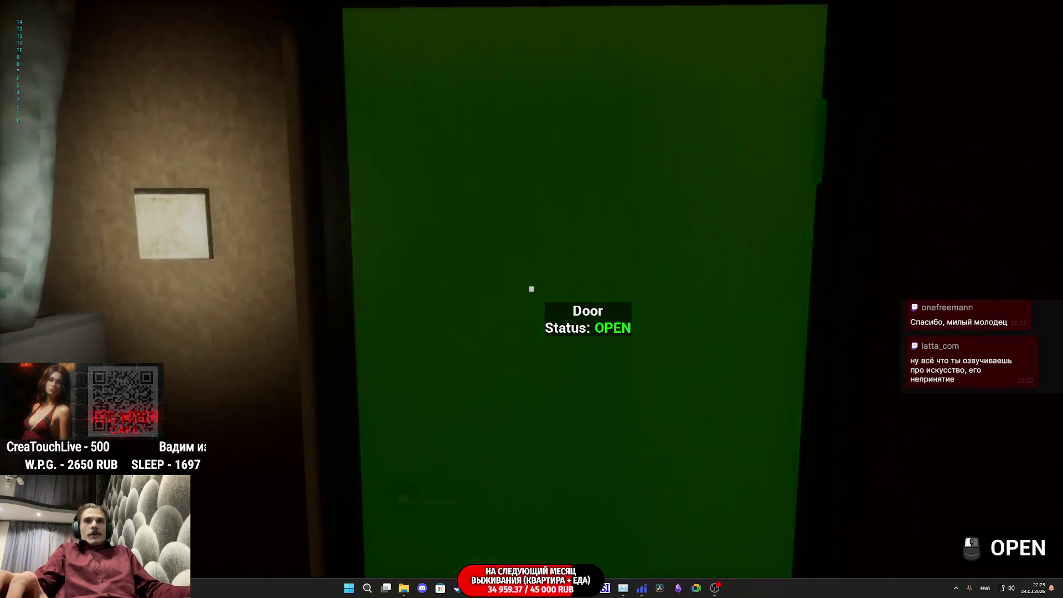
click(531, 288)
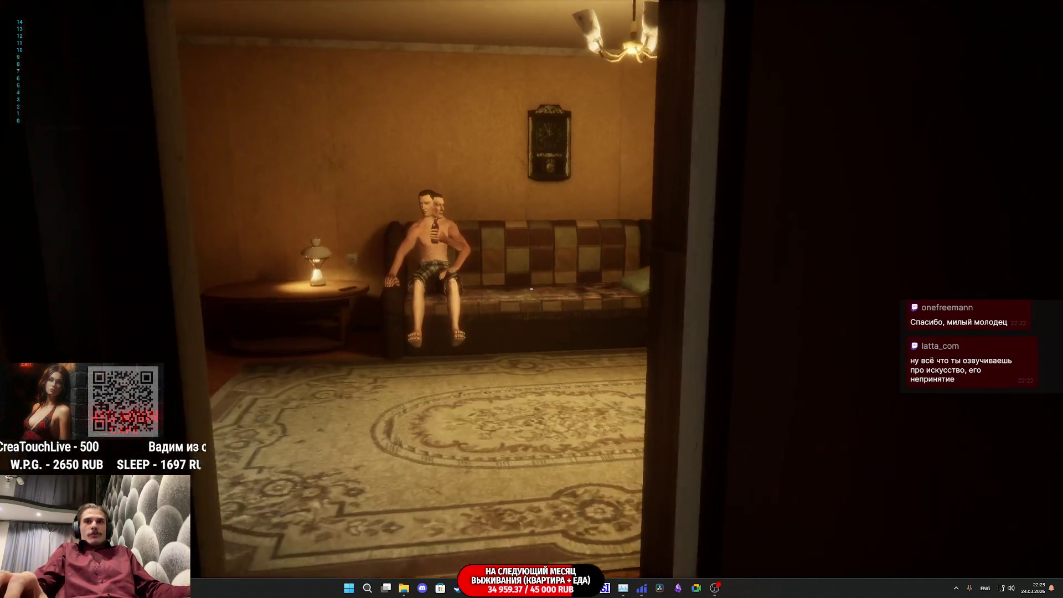
key(w)
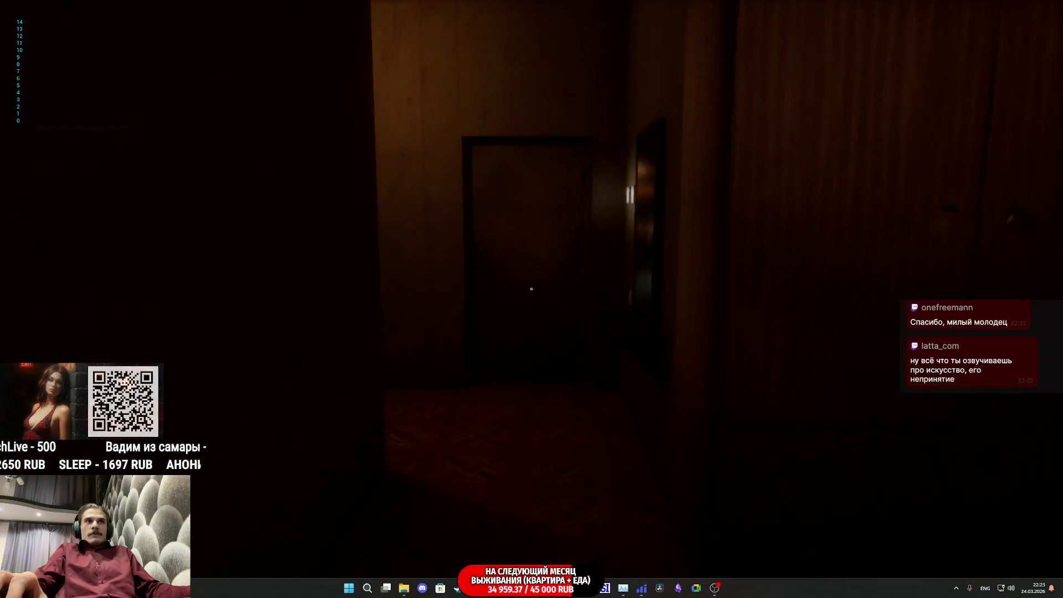
key(w)
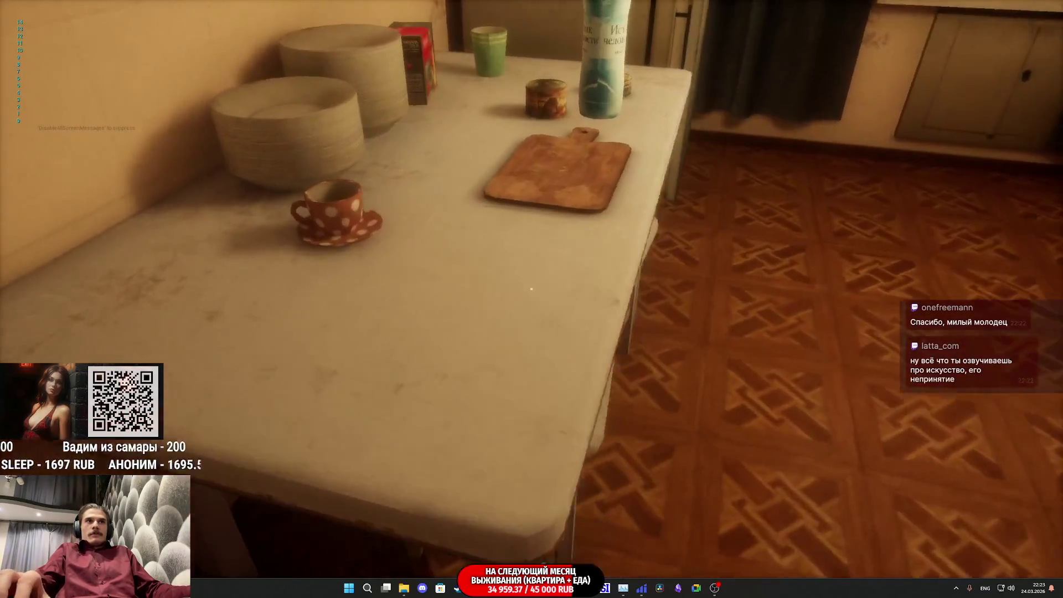
key(w)
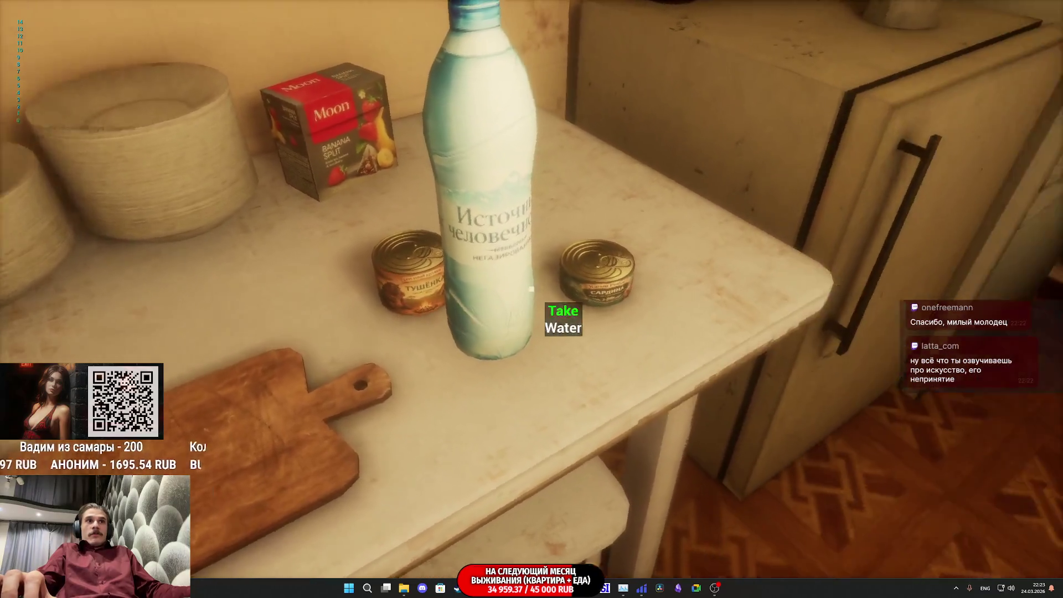
key(s)
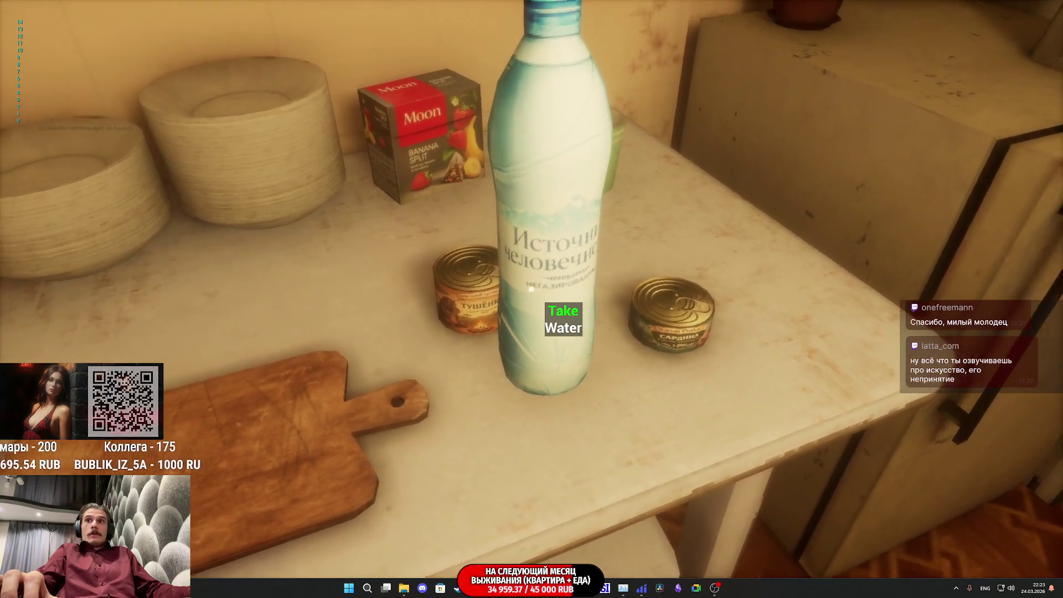
key(e)
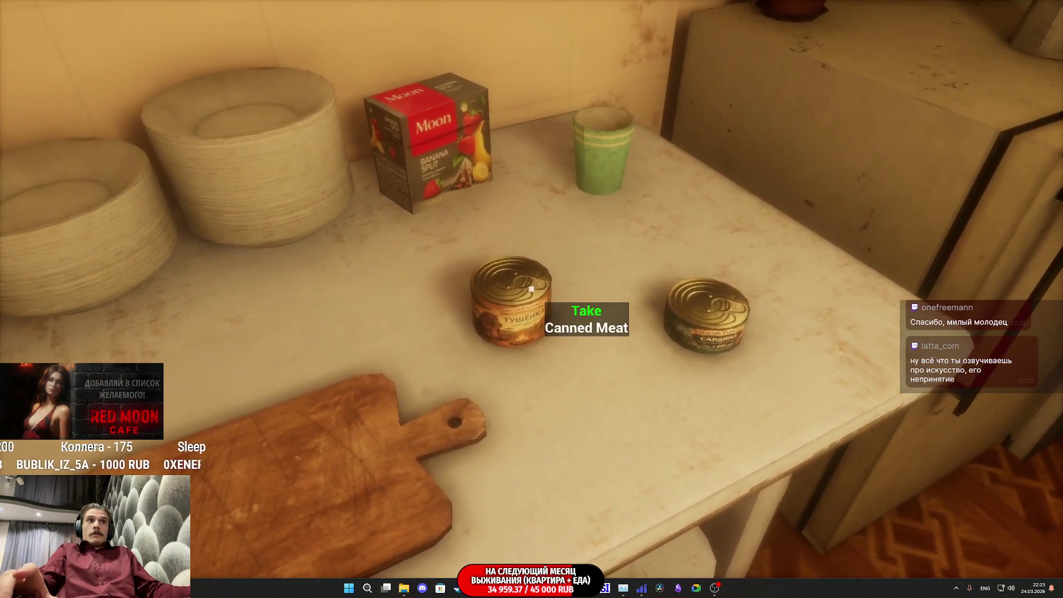
key(e)
key(e)
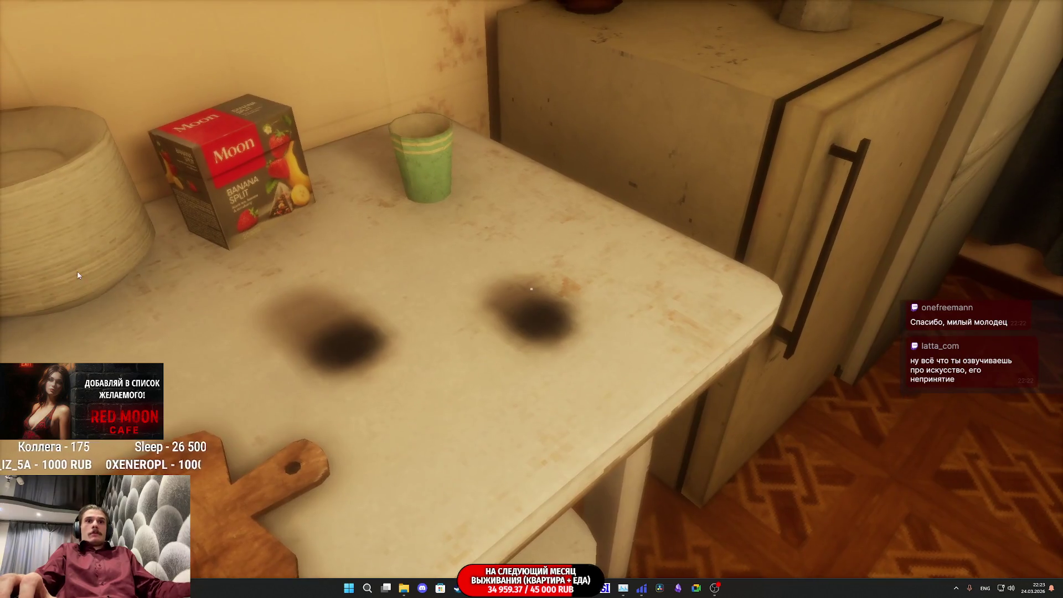
key(Escape)
Bring up Inventory_Add_BP's event graph, then minimize the editor back to the level
mouse_move(509, 586)
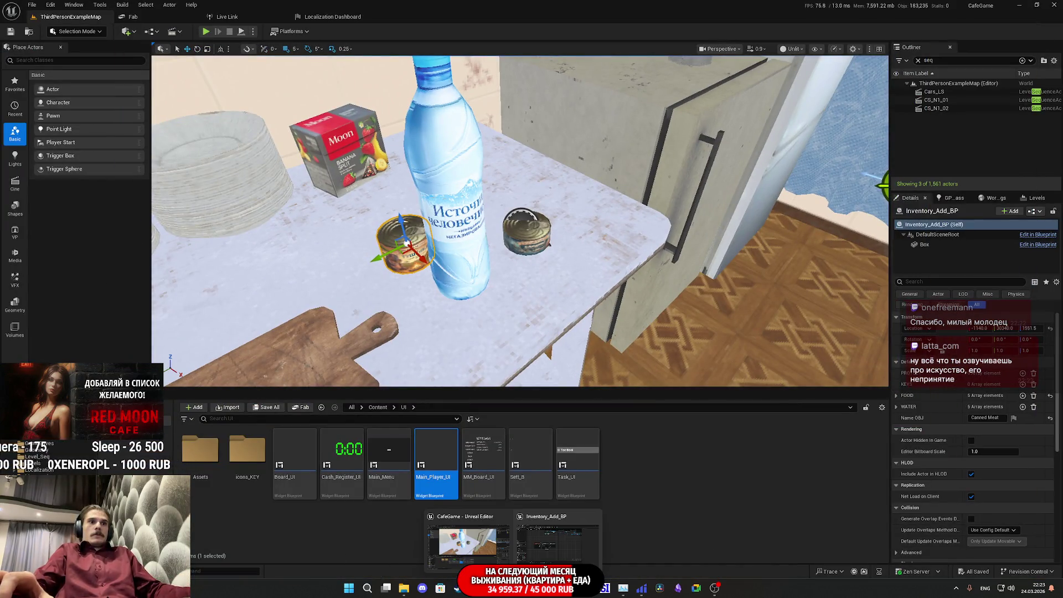
click(573, 551)
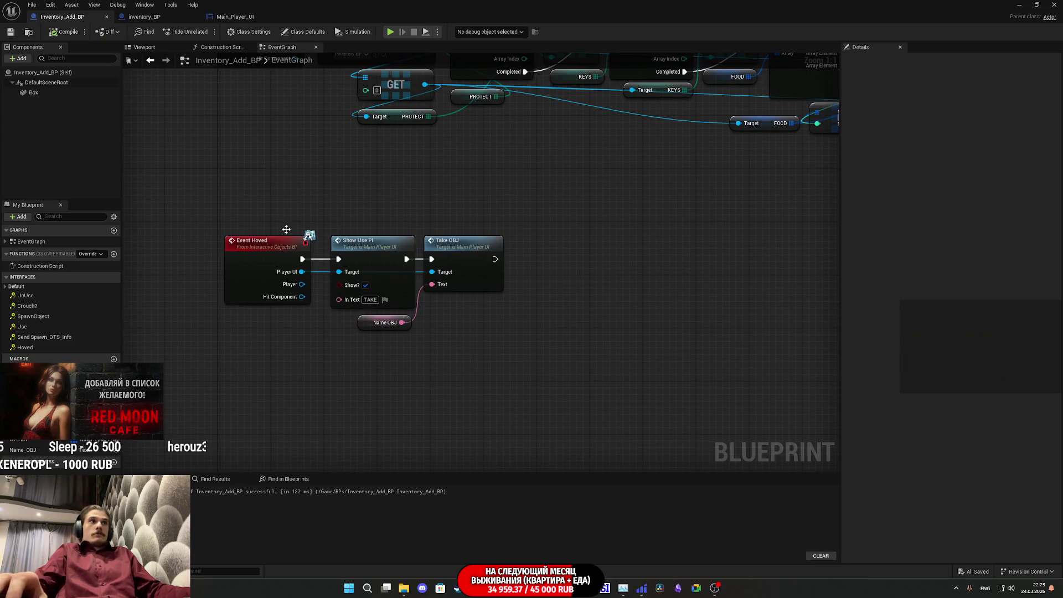
click(145, 17)
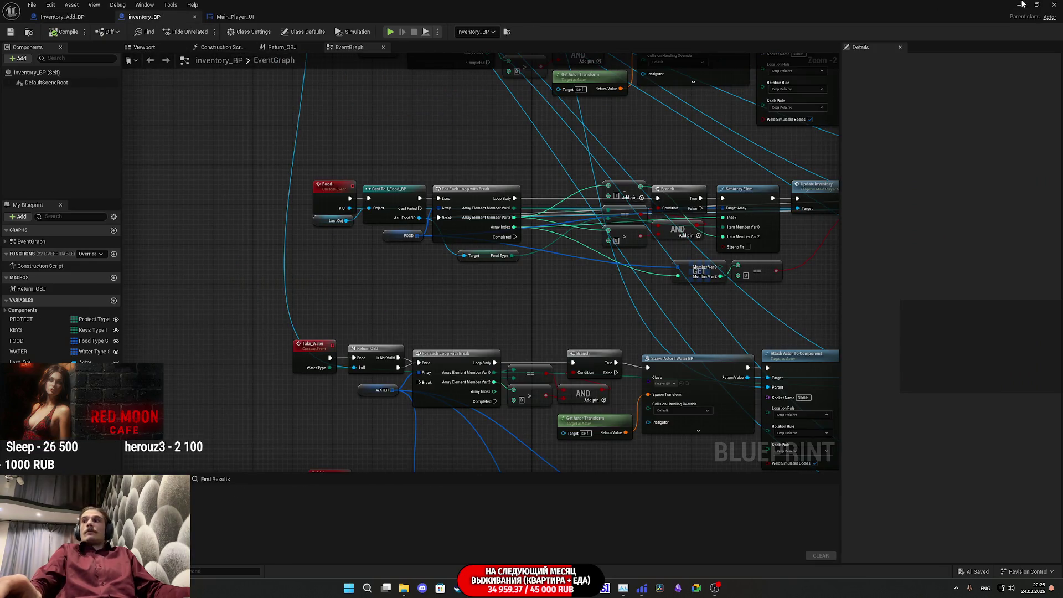
click(1022, 4)
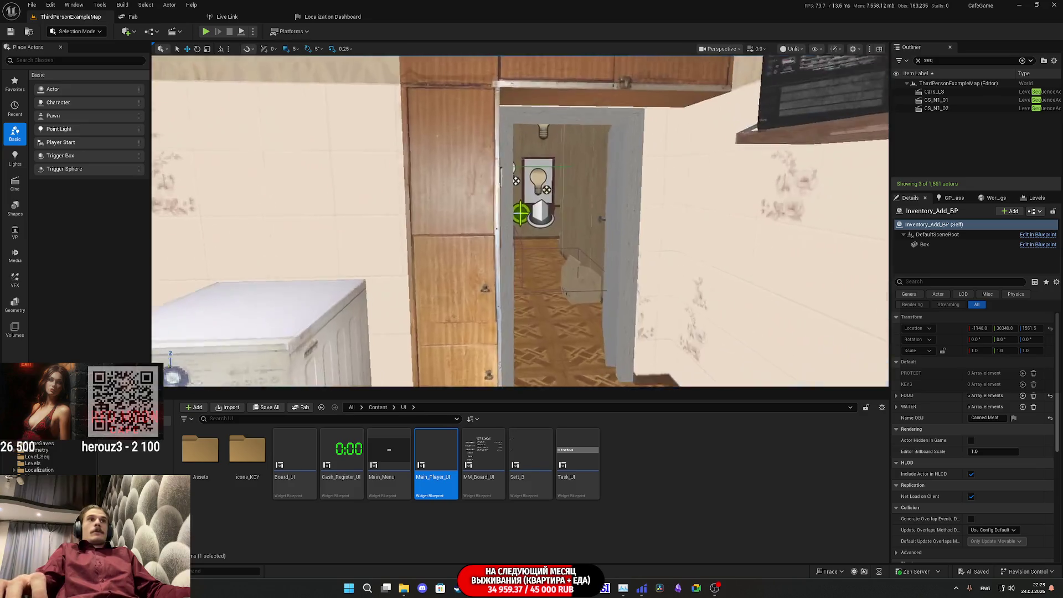
Select the Main_Door_BP36 door actor and open Main_Door_BP in the Blueprint editor
click(609, 238)
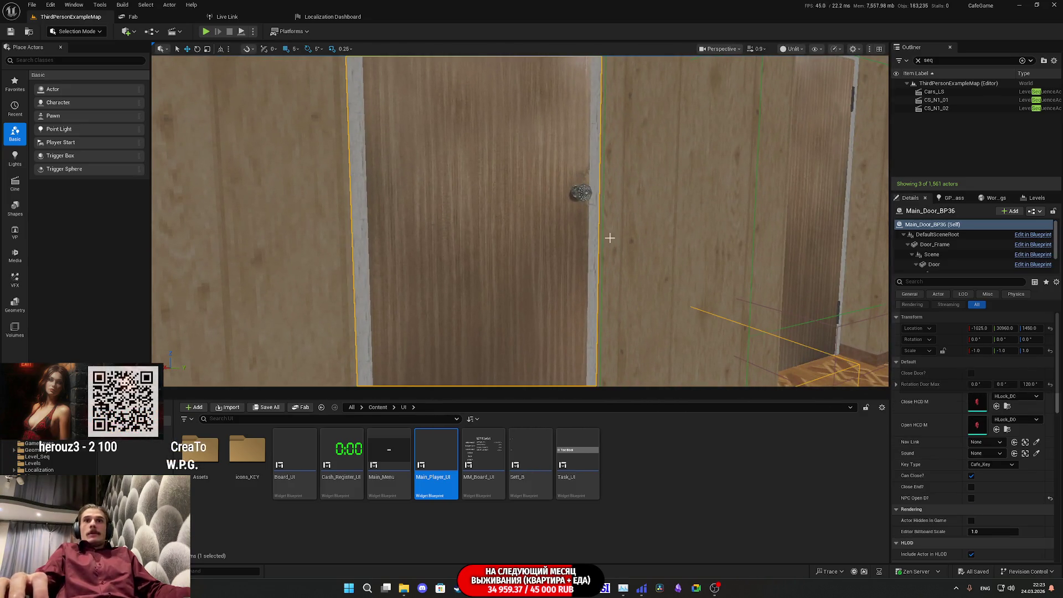
click(1032, 211)
click(1001, 231)
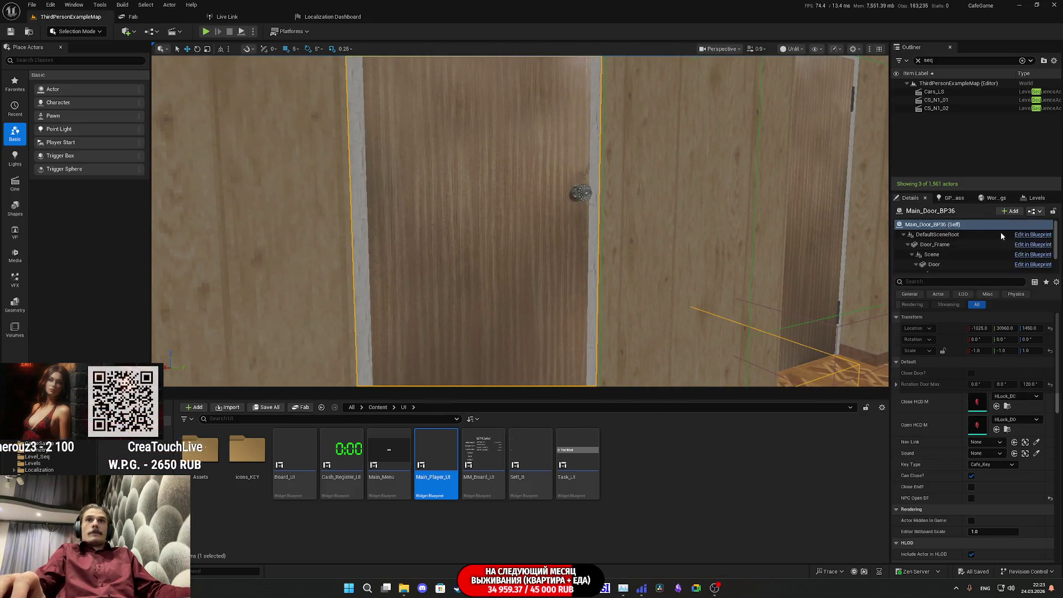
scroll(586, 238, up, 3)
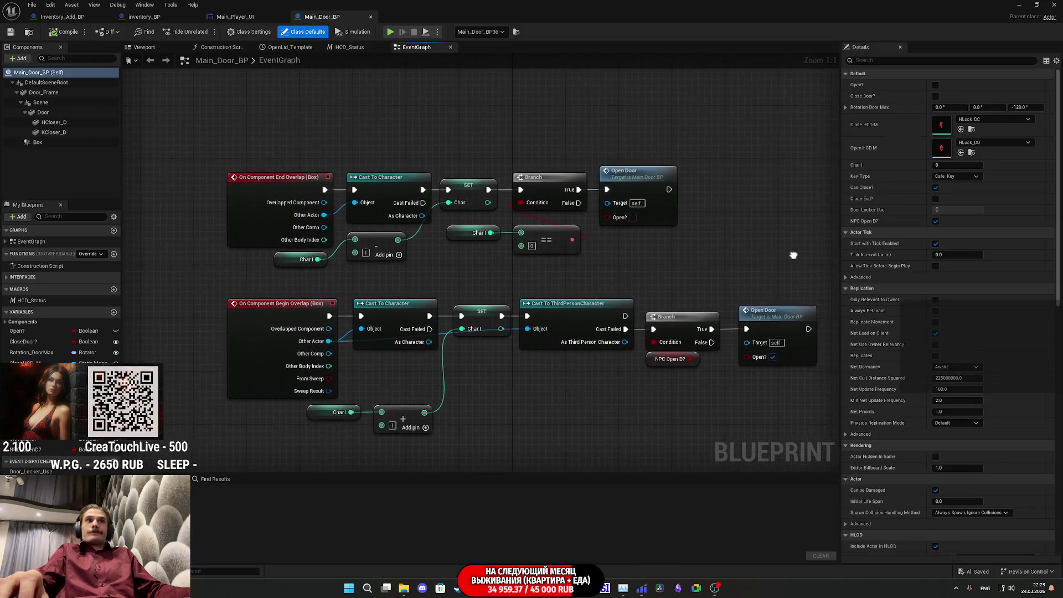
scroll(655, 294, down, 5)
scroll(446, 317, up, 5)
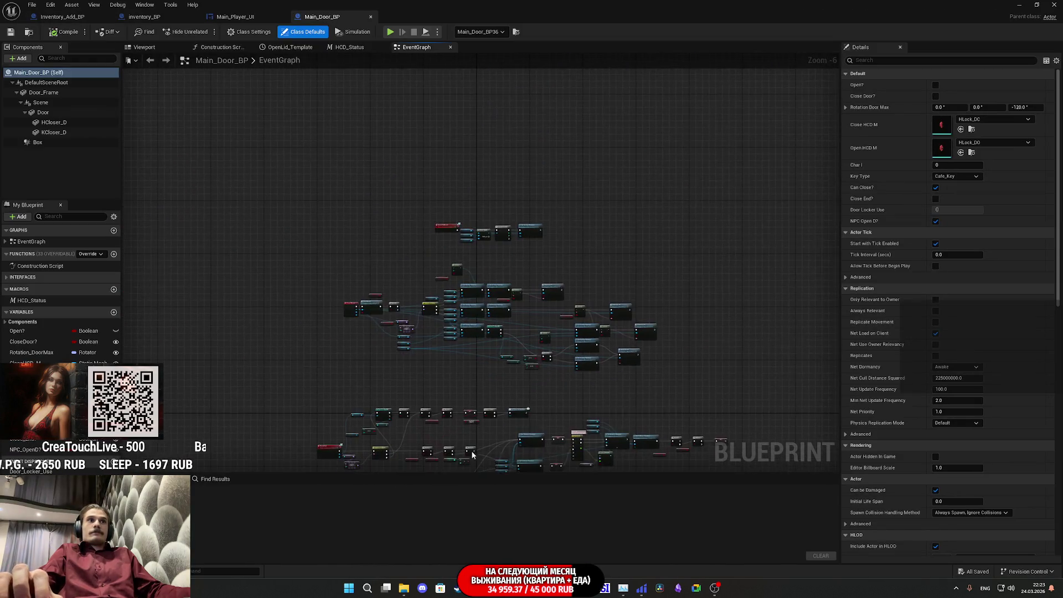
scroll(472, 137, down, 5)
mouse_move(472, 137)
mouse_down()
mouse_move(690, 138)
mouse_move(579, 109)
mouse_up()
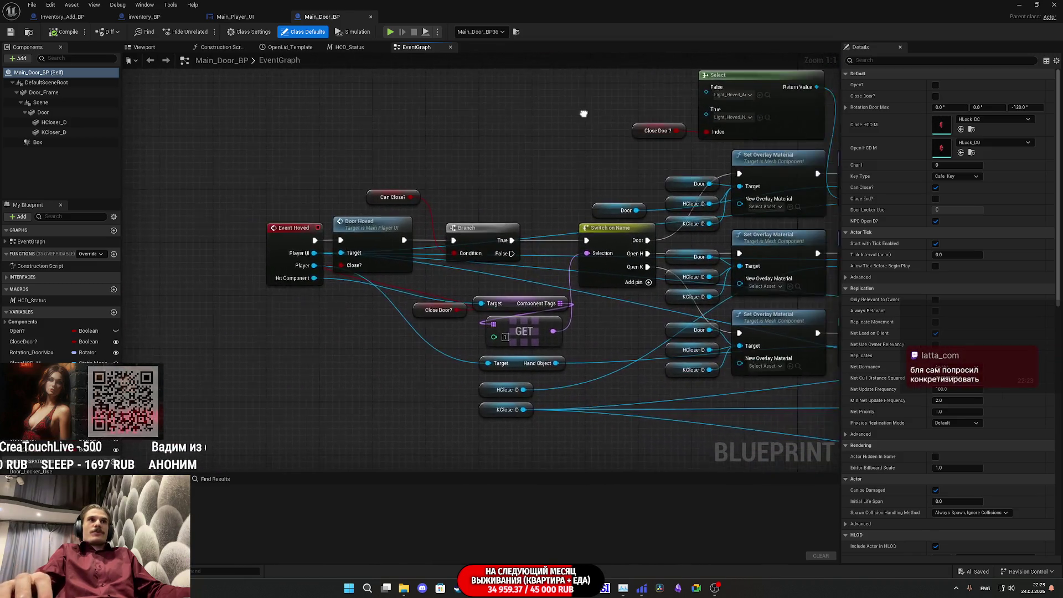
scroll(395, 88, up, 5)
drag(395, 88, 259, 120)
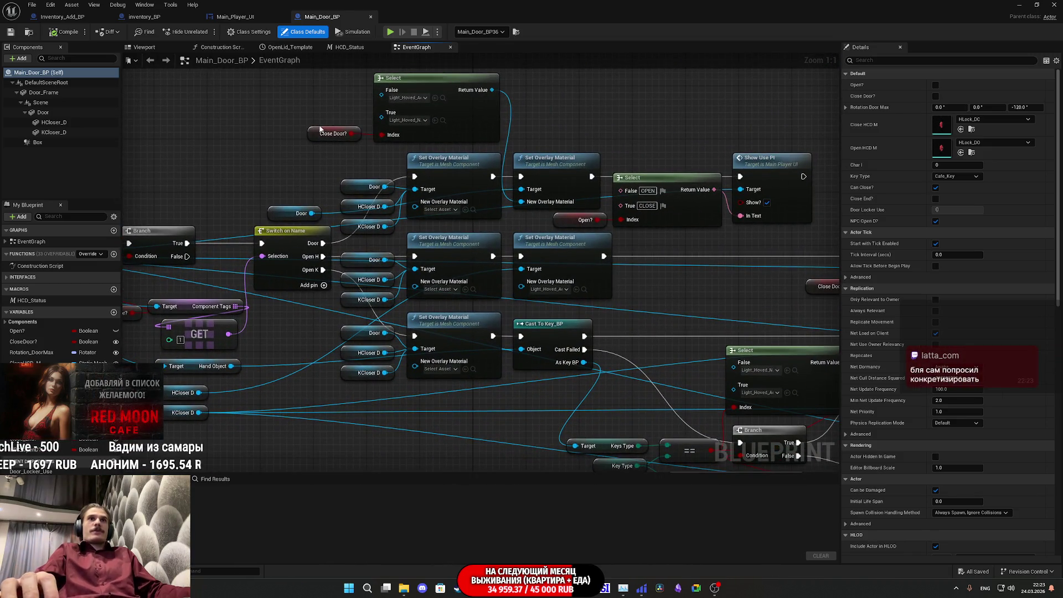
mouse_move(775, 124)
mouse_down()
mouse_move(607, 178)
mouse_move(606, 192)
mouse_up()
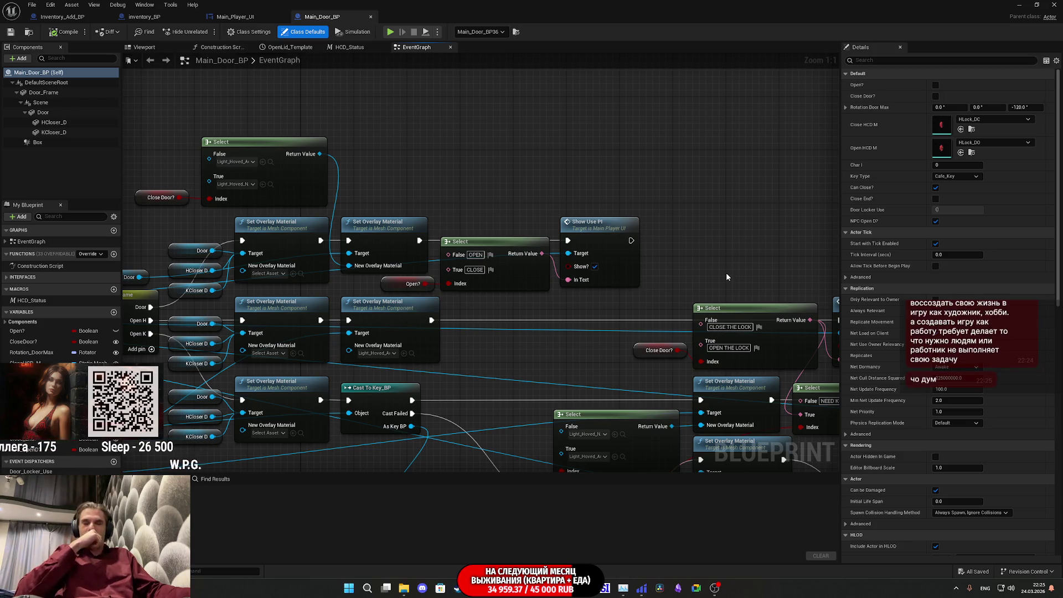
mouse_move(750, 254)
mouse_down()
mouse_move(591, 207)
mouse_move(597, 112)
mouse_up()
Zoom out and shift the door logic node group slightly right and down
scroll(596, 112, down, 3)
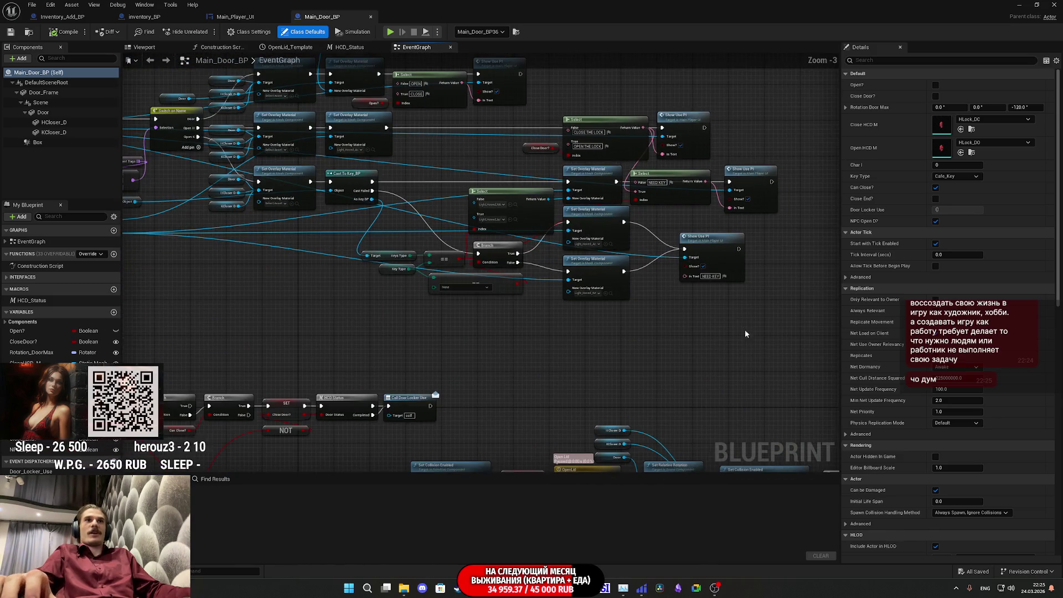
mouse_move(669, 289)
mouse_down()
mouse_move(515, 129)
mouse_move(408, 126)
mouse_up()
drag(544, 215, 585, 236)
click(467, 172)
drag(468, 172, 481, 199)
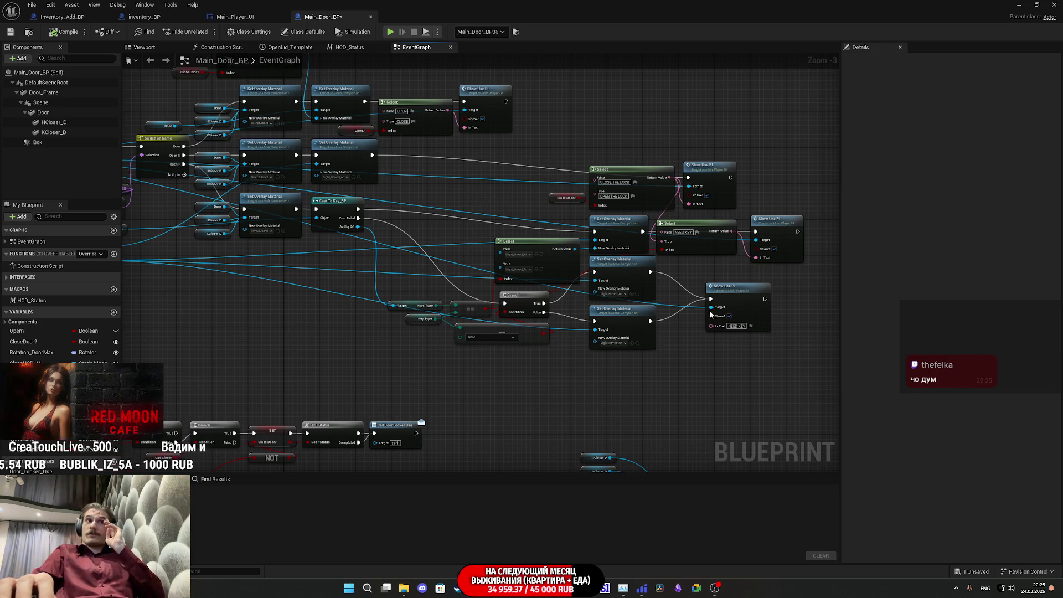
drag(783, 374, 588, 161)
click(600, 126)
Zoom back in around the Show Use PI node and return to the Inventory_Add_BP event graph
scroll(567, 128, up, 1)
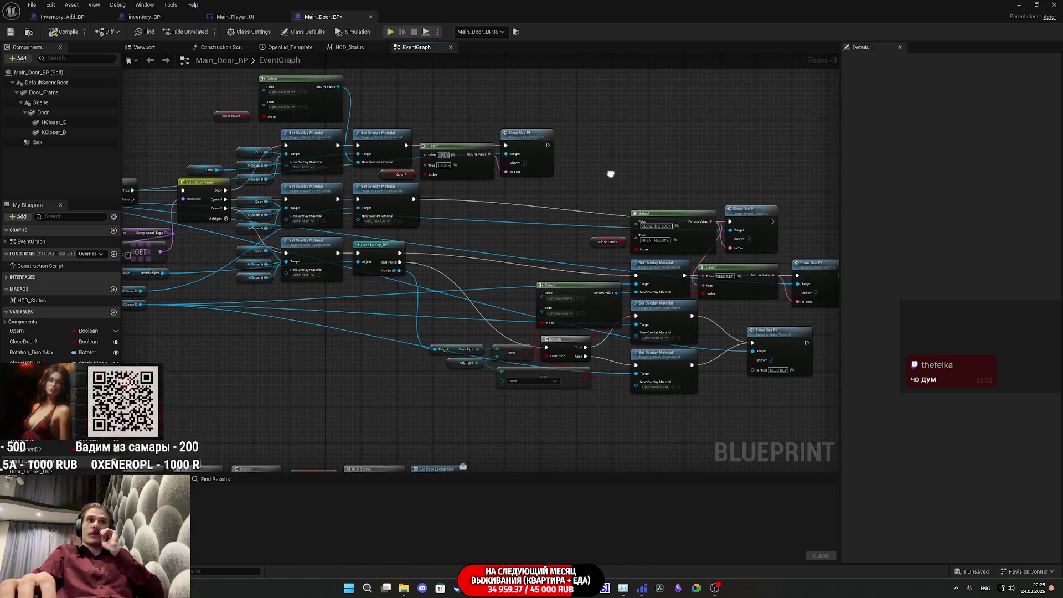
scroll(424, 398, up, 2)
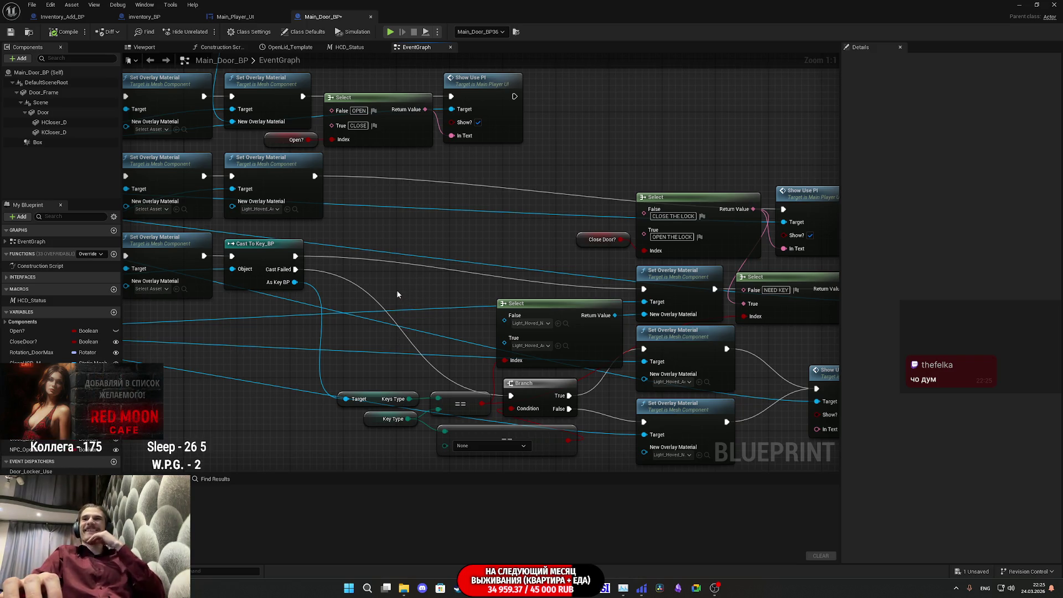
mouse_move(424, 250)
mouse_down()
mouse_move(539, 343)
mouse_move(525, 353)
mouse_move(653, 344)
mouse_move(583, 311)
mouse_up()
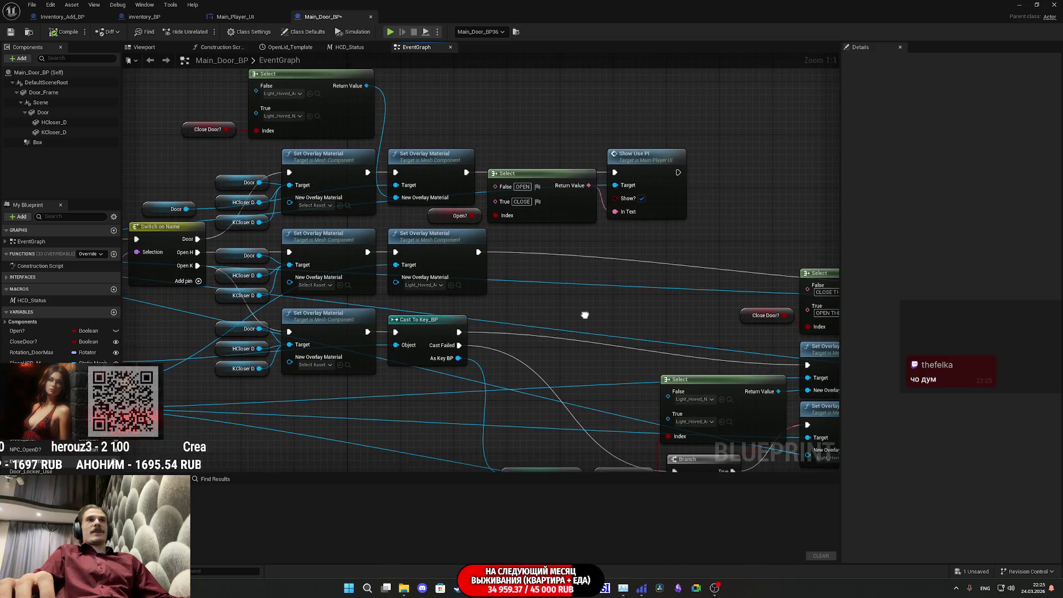
drag(638, 116, 680, 202)
drag(684, 240, 742, 248)
drag(719, 177, 719, 179)
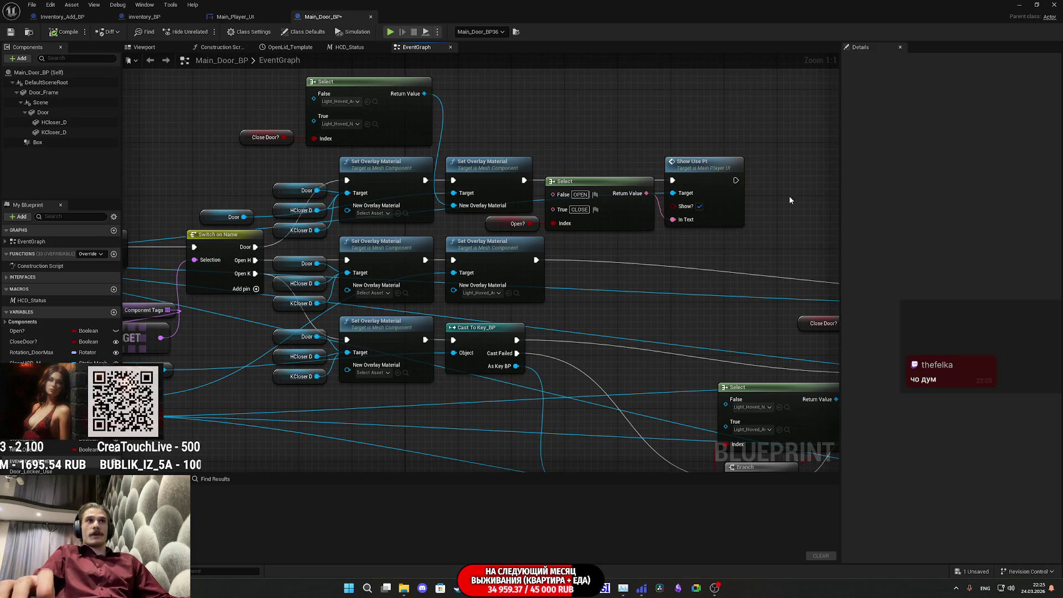
click(74, 19)
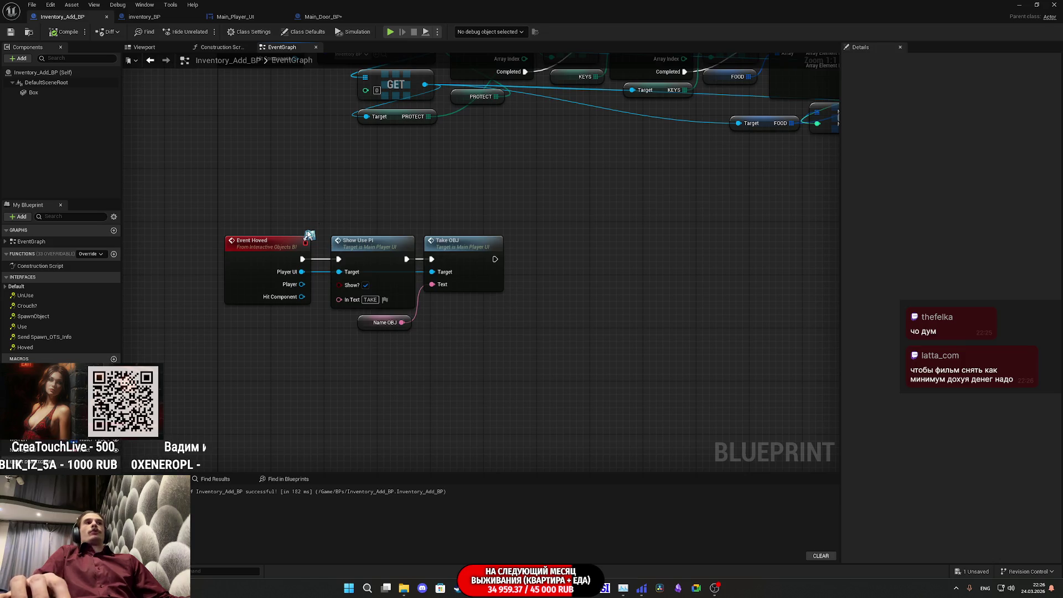
Unhook Show Use PI from the exec chain and wire Event Hoved straight to Take OBJ
alt+click(339, 259)
alt+click(406, 259)
mouse_move(385, 267)
mouse_down()
mouse_move(517, 377)
mouse_move(550, 386)
mouse_up()
drag(302, 258, 432, 258)
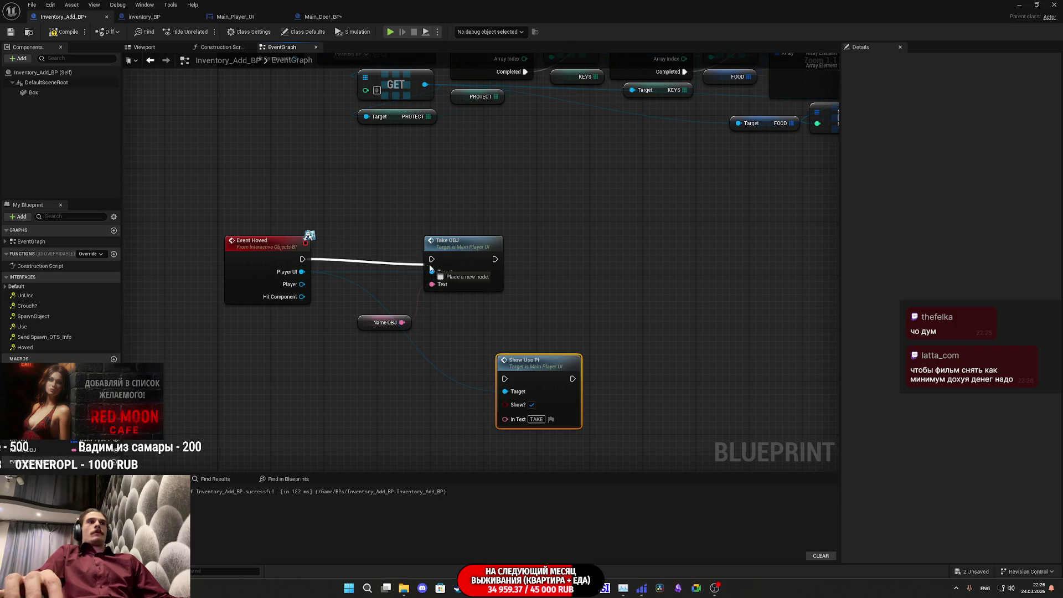
Chain Show Use PI after Take OBJ, tidy the nodes, and compile Inventory_Add_BP
drag(466, 352, 387, 287)
drag(472, 255, 370, 256)
drag(504, 378, 395, 259)
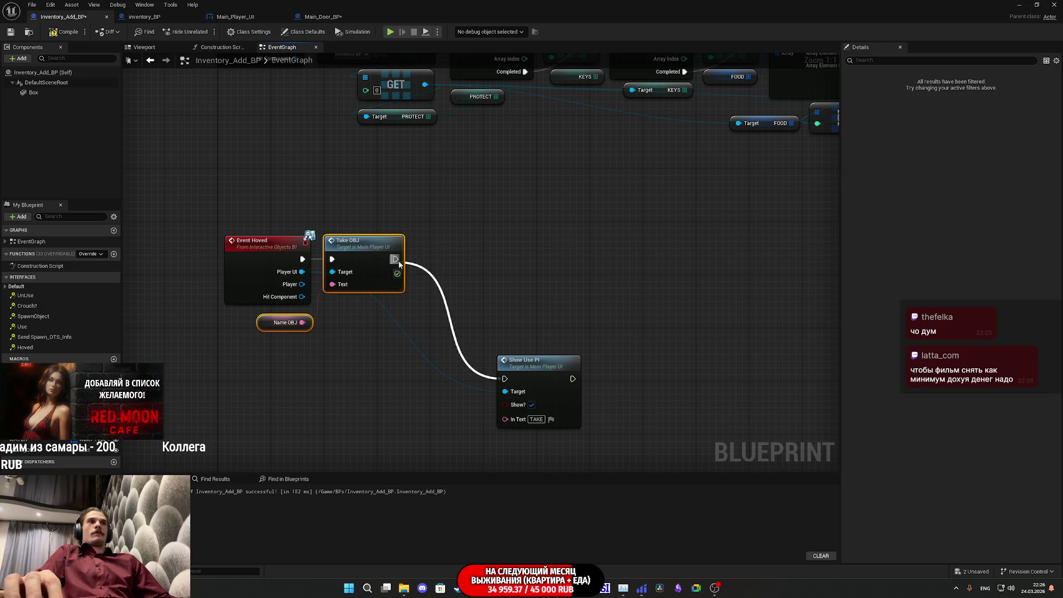
mouse_move(525, 365)
mouse_down()
mouse_move(471, 265)
mouse_move(439, 244)
mouse_up()
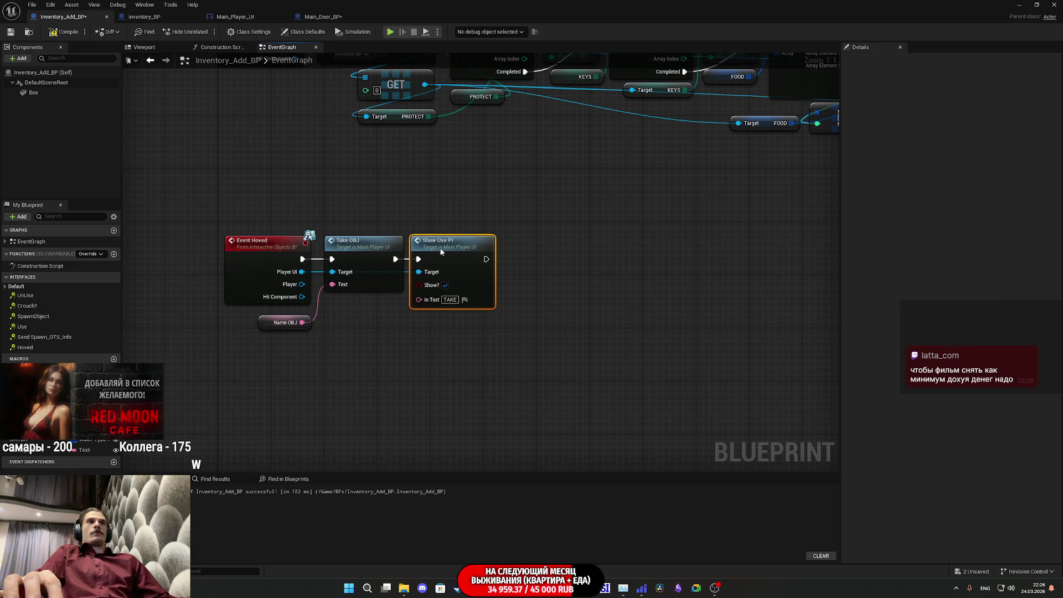
click(399, 198)
click(65, 31)
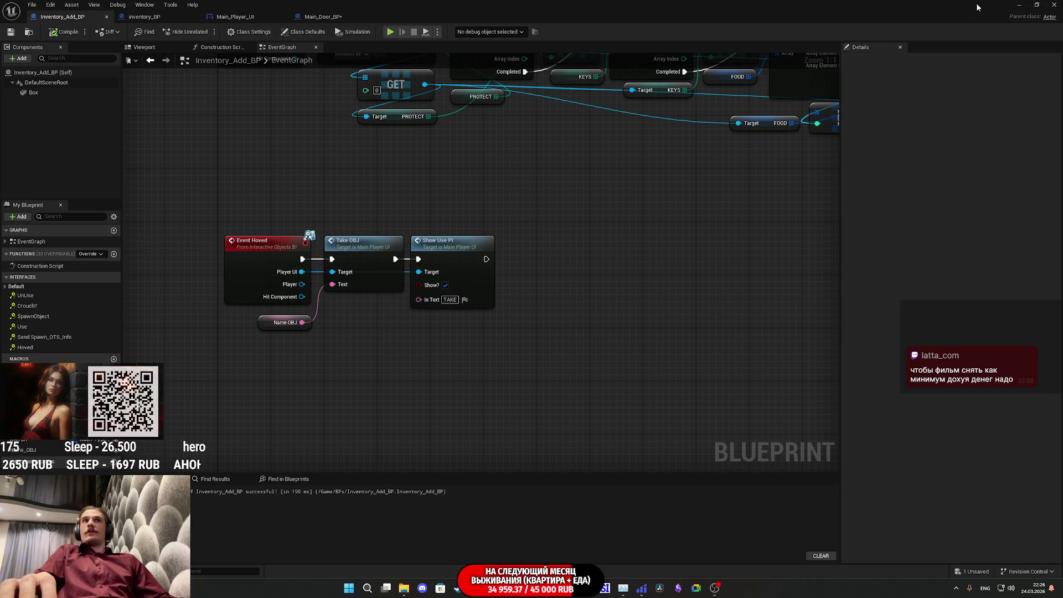
click(1020, 5)
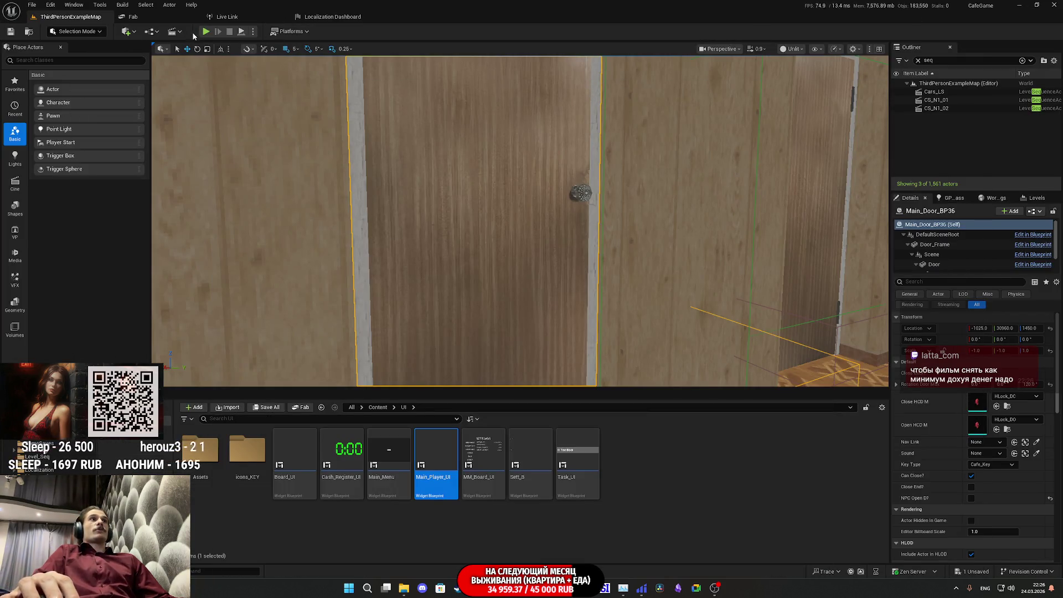
Start a full-screen play session and walk through the hallway to the kitchen table
click(206, 33)
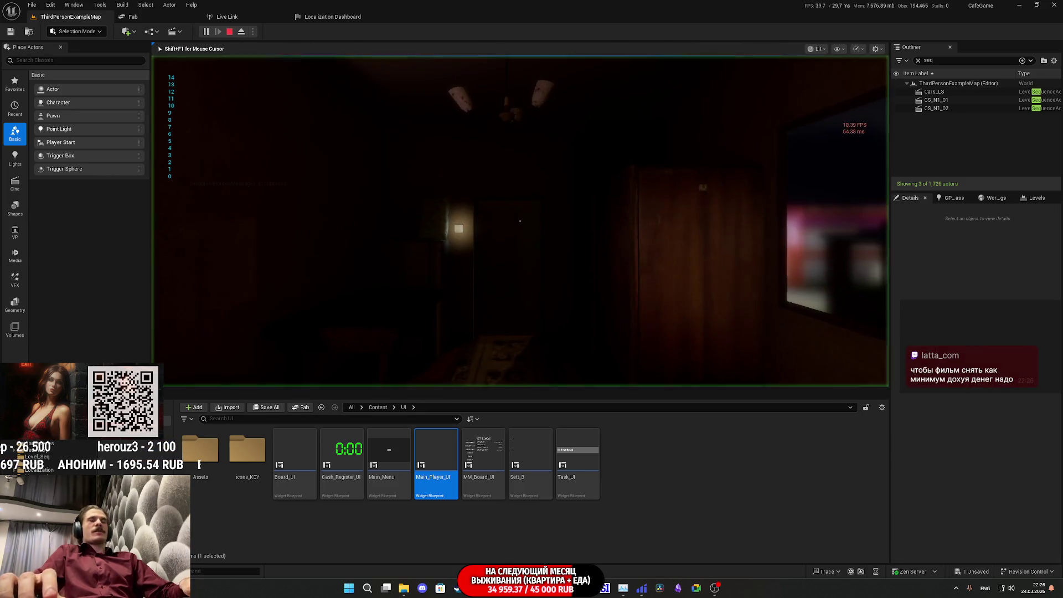
key(F11)
key(w)
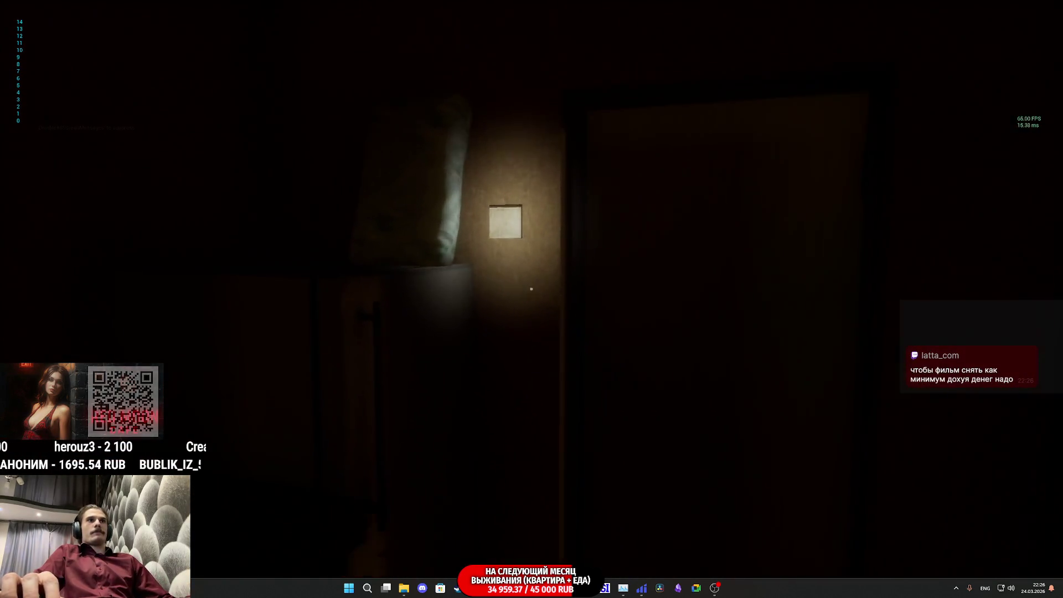
key(s)
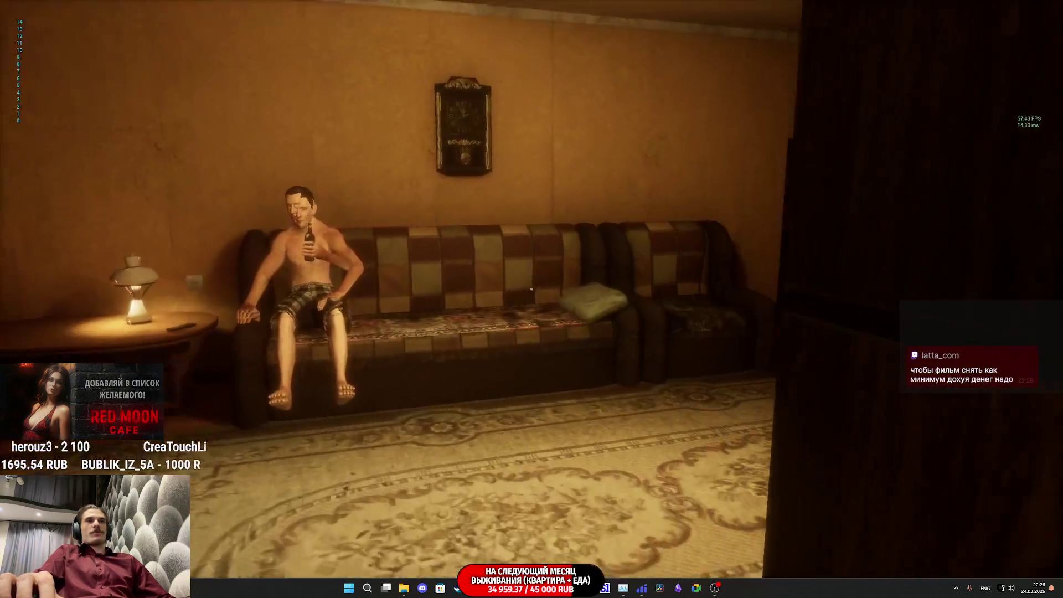
key(w)
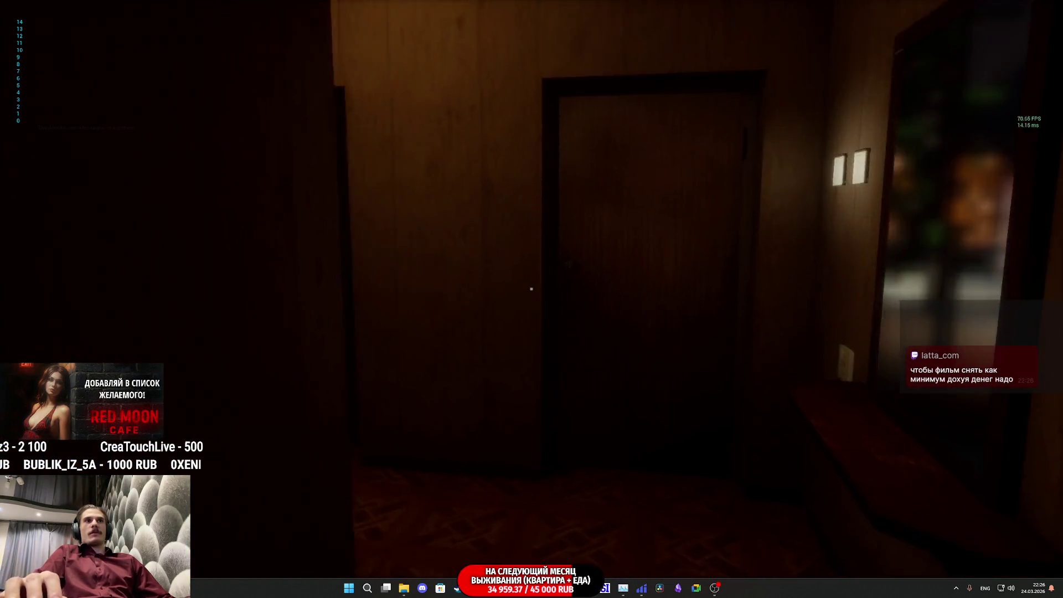
key(w)
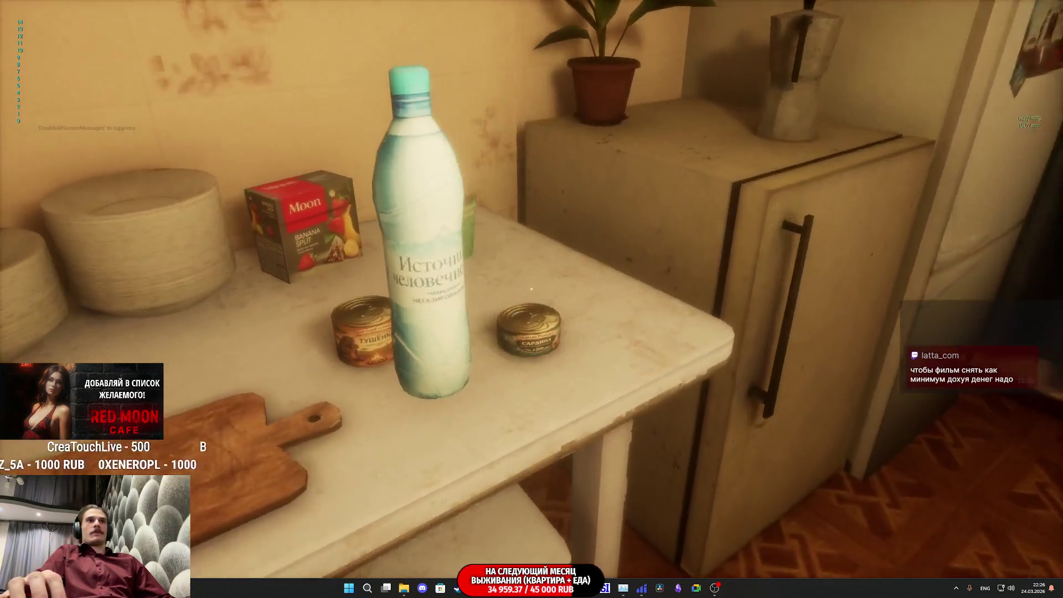
mouse_move(531, 288)
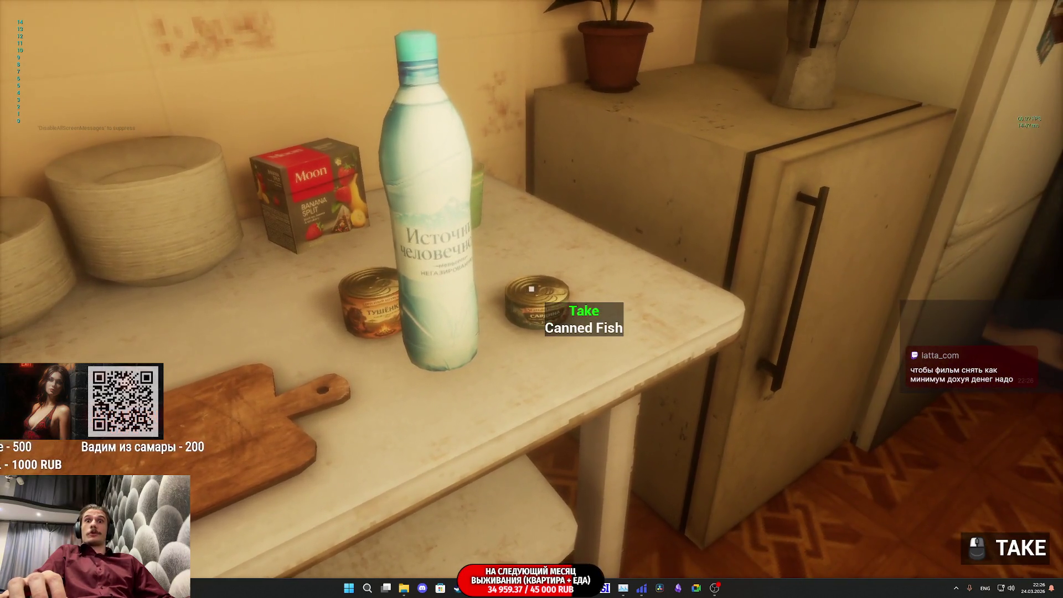
Aim at the Water, Canned Fish and Canned Meat to check their green Take prompts, then stop playing
key(d)
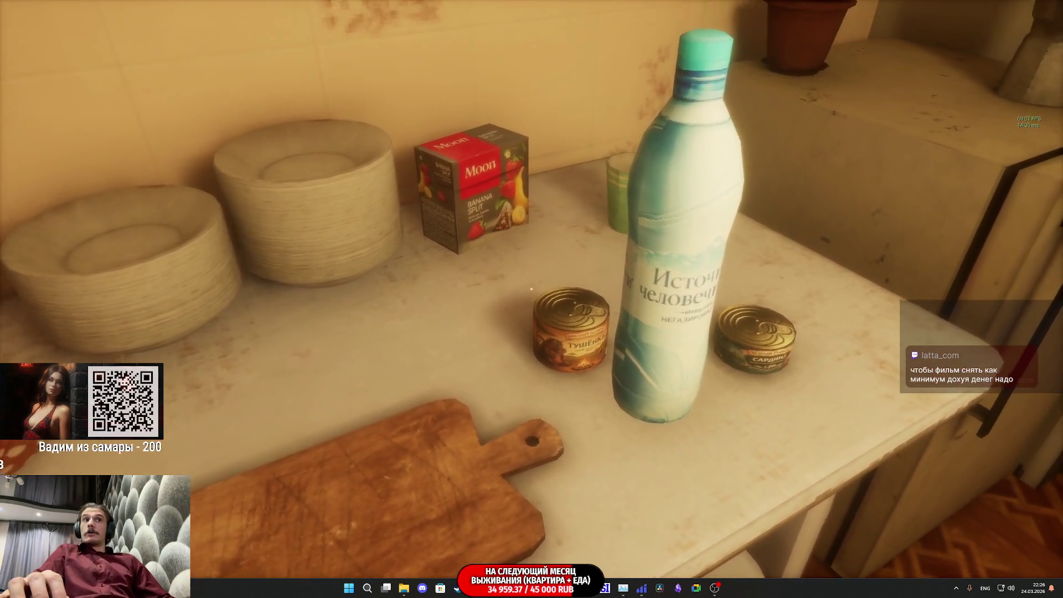
key(s)
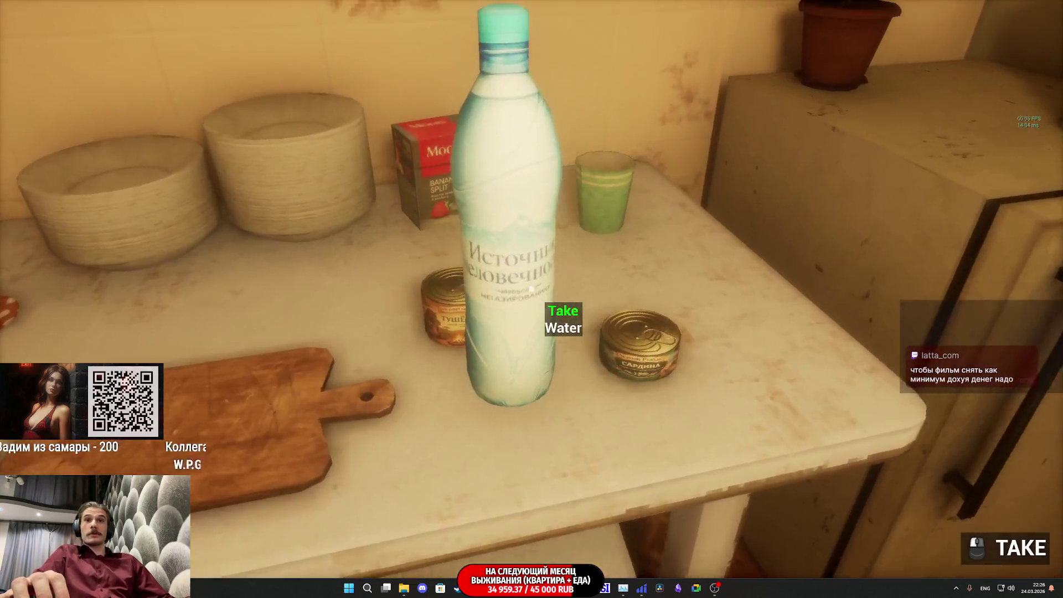
key(w)
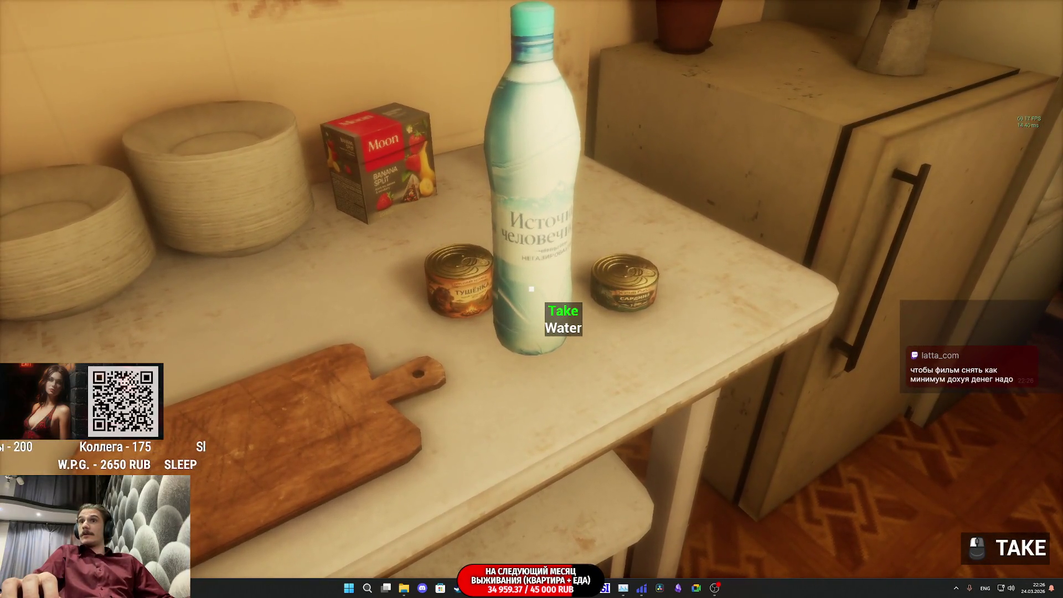
key(s)
key(w)
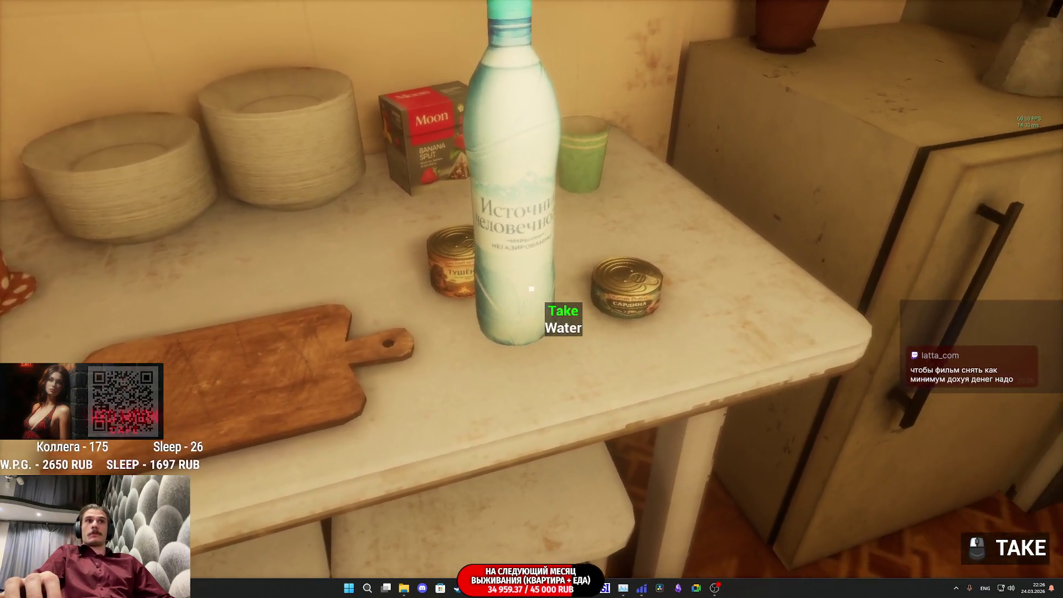
key(d)
key(s)
key(w)
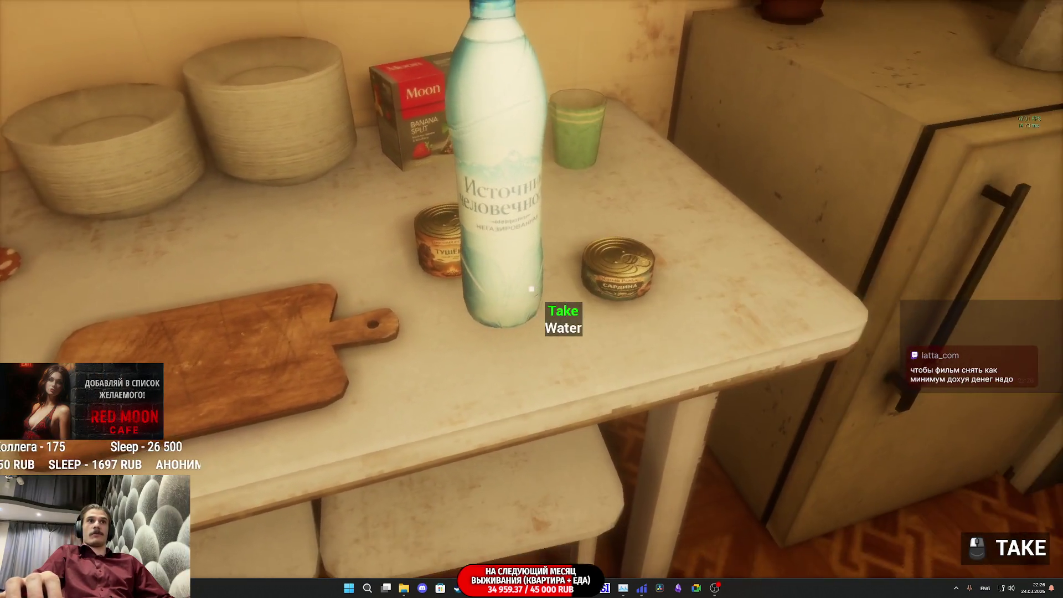
key(s)
key(a)
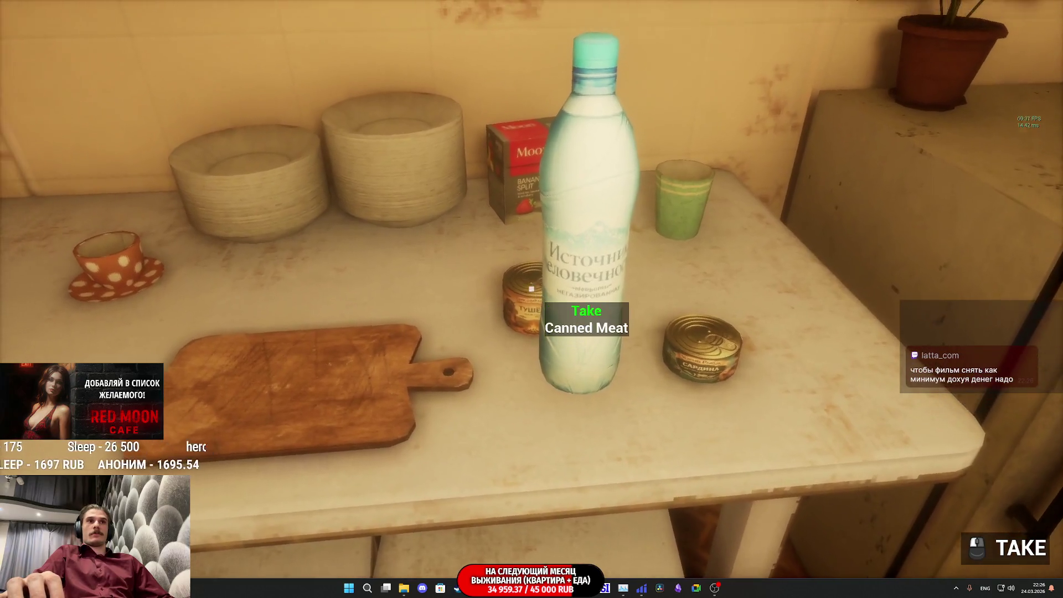
key(w)
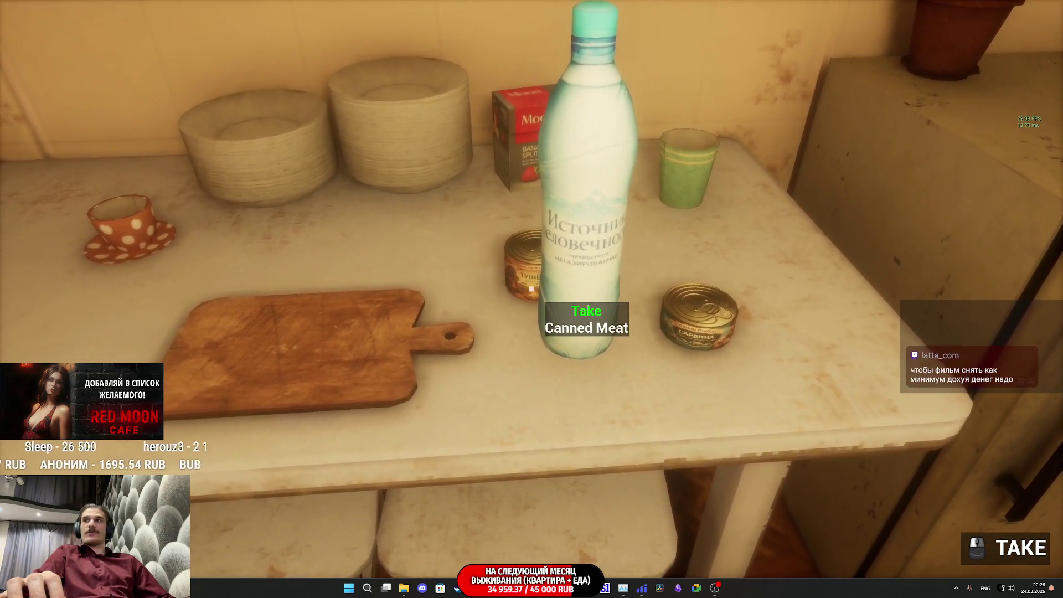
key(s)
key(Escape)
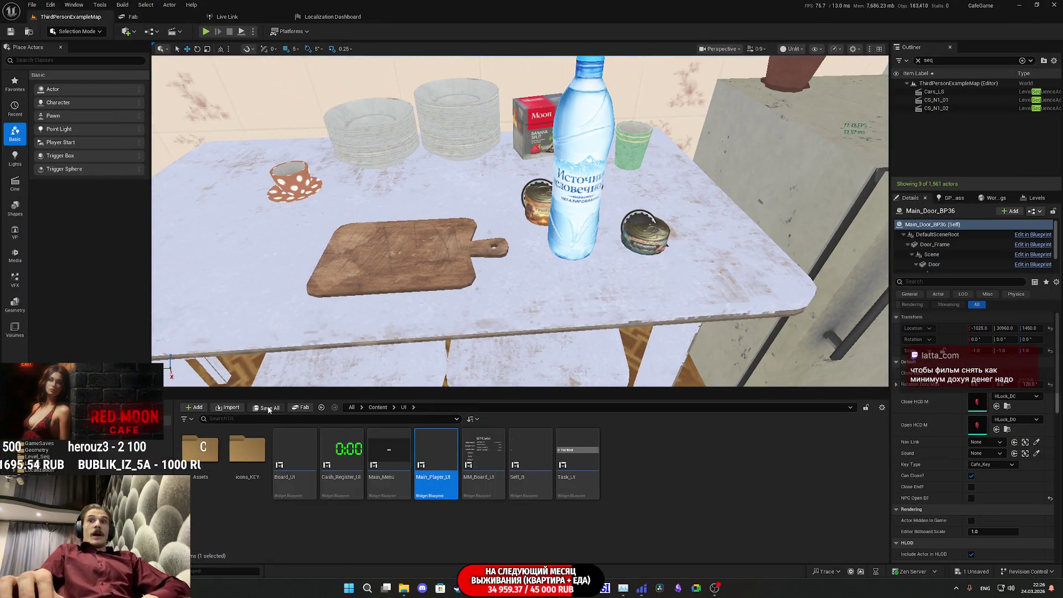
Save Main_Door_BP via Save All and Save Selected in the Save Content dialog
click(268, 407)
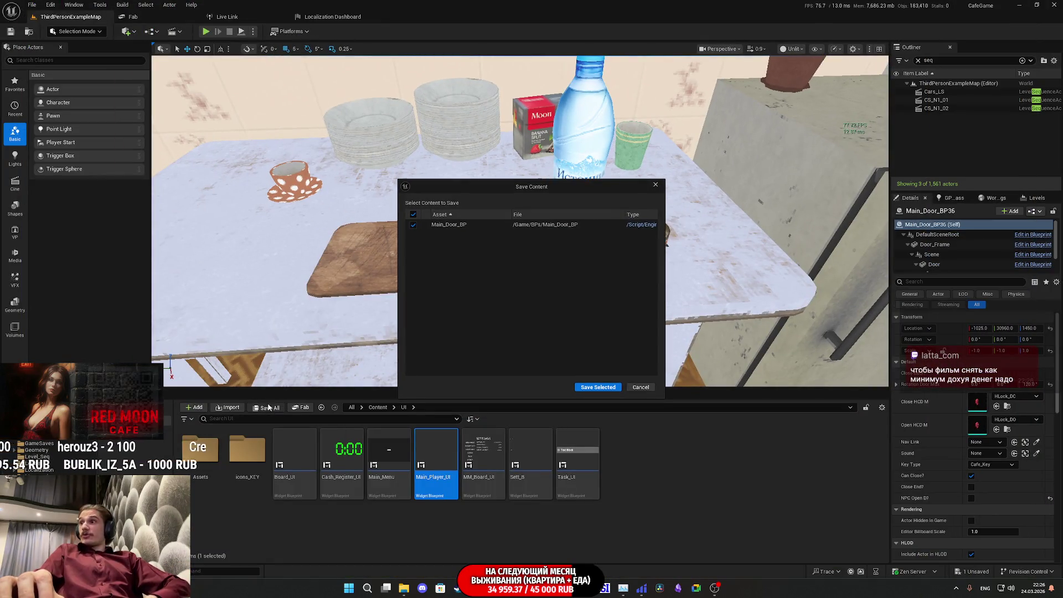
click(602, 386)
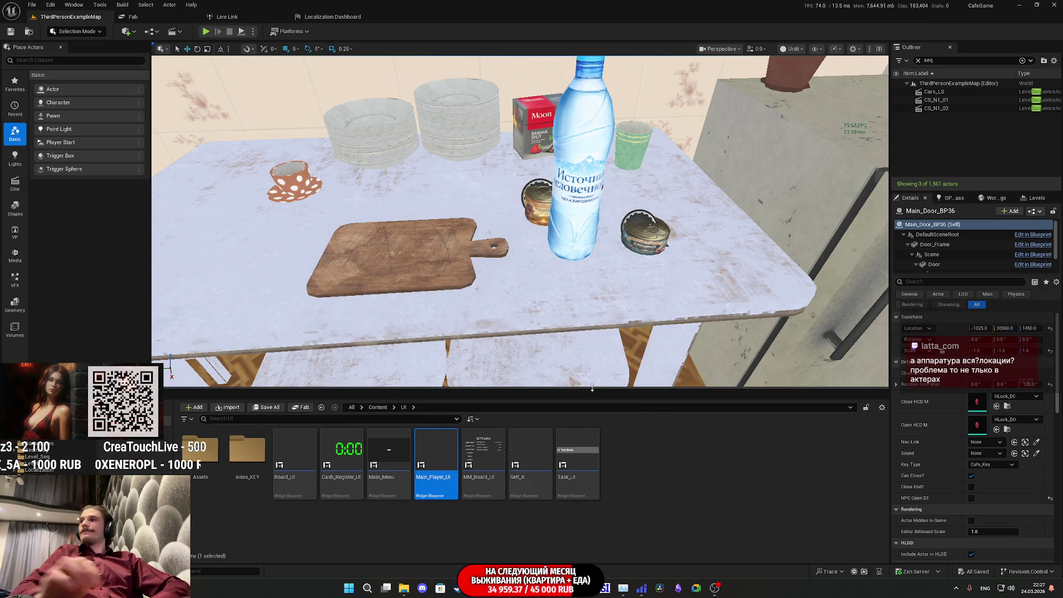
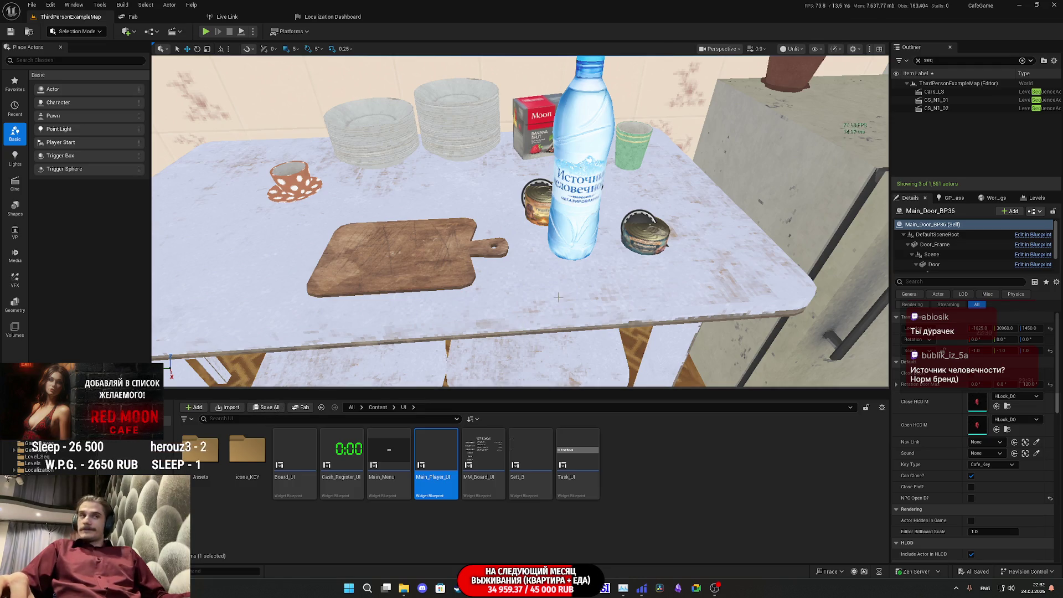
Fly the view from the door through the kitchen and living room to the bedroom window
key(f)
mouse_move(520, 222)
mouse_down()
mouse_move(521, 211)
mouse_move(498, 210)
mouse_move(581, 224)
mouse_move(720, 186)
mouse_move(451, 237)
mouse_move(368, 276)
mouse_move(368, 175)
mouse_up()
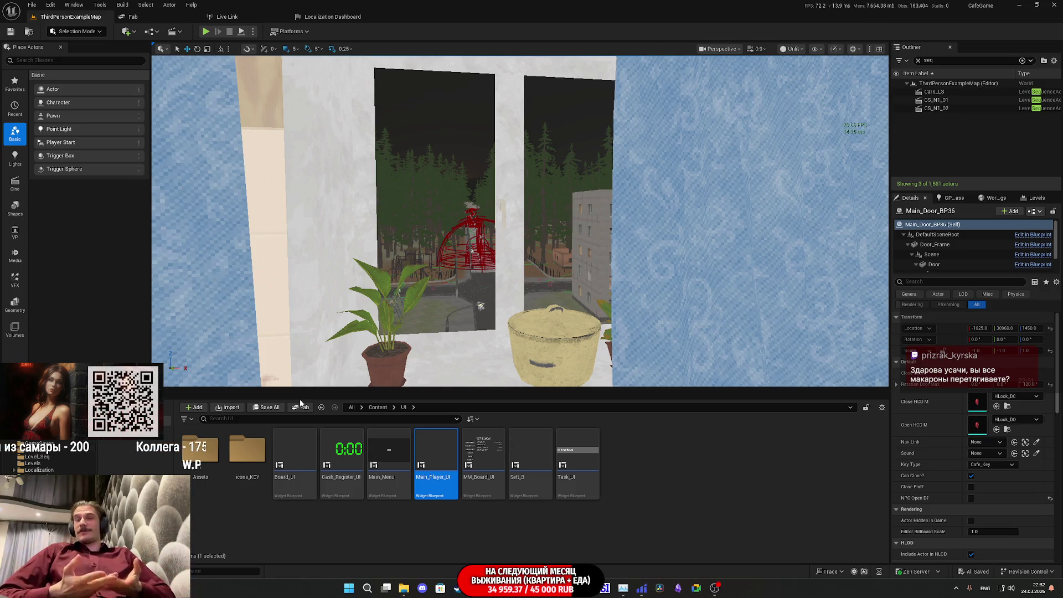
key(w)
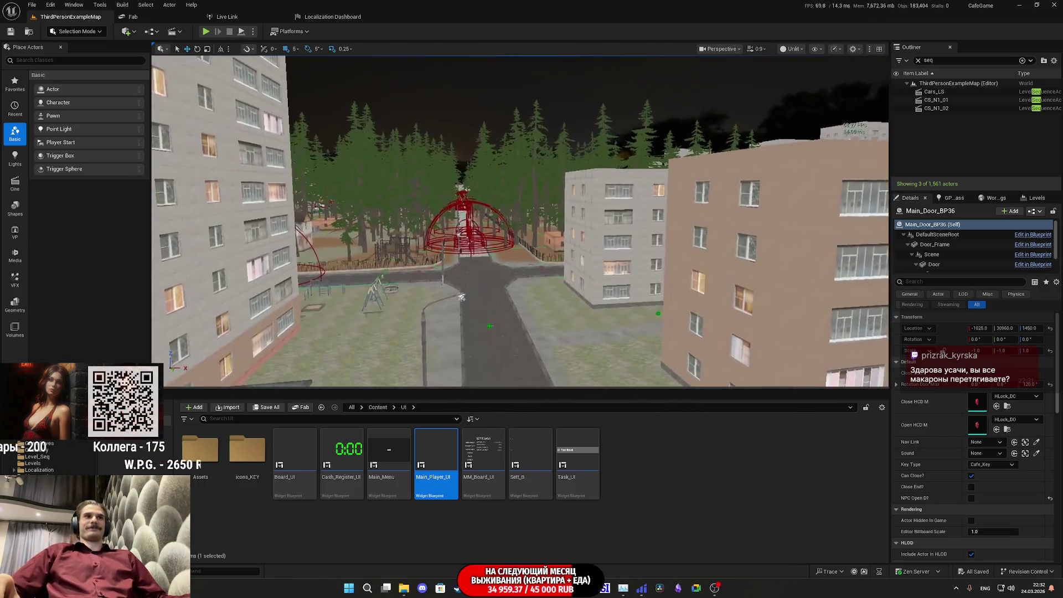
key(f)
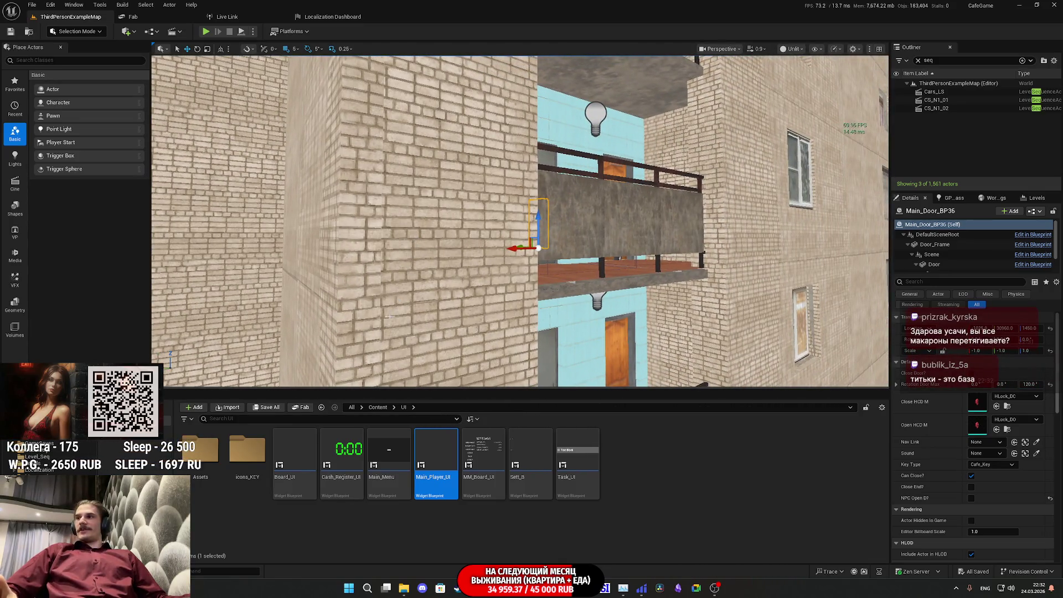
key(d)
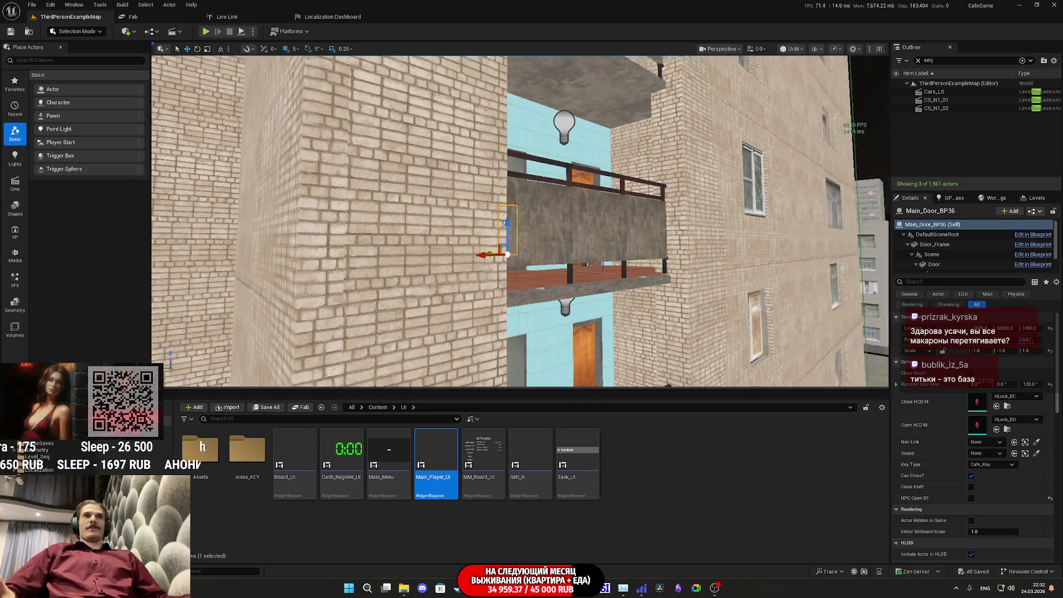
key(f)
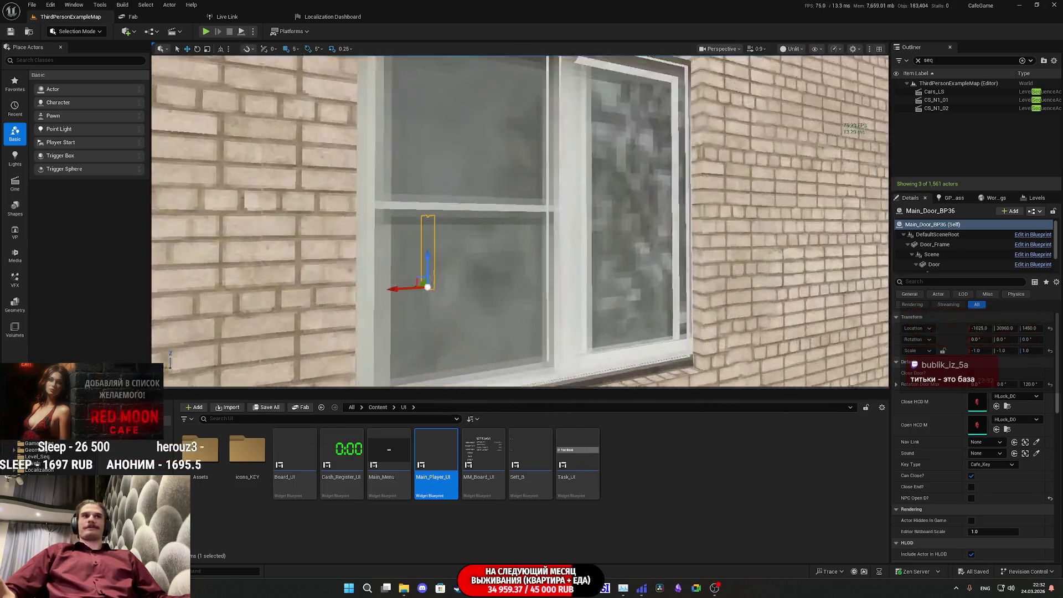
key(d)
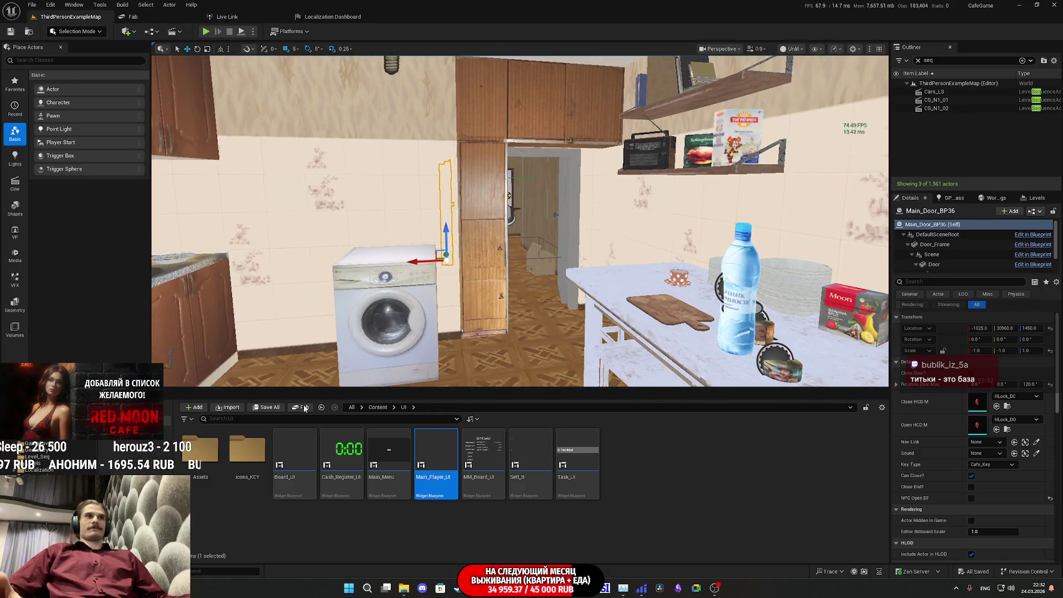
key(w)
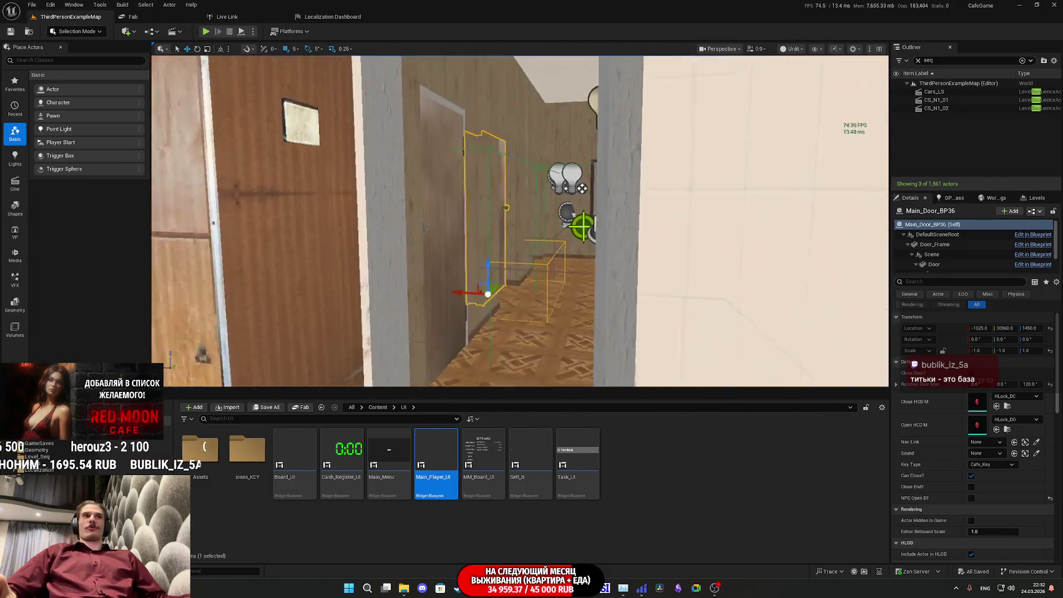
key(w)
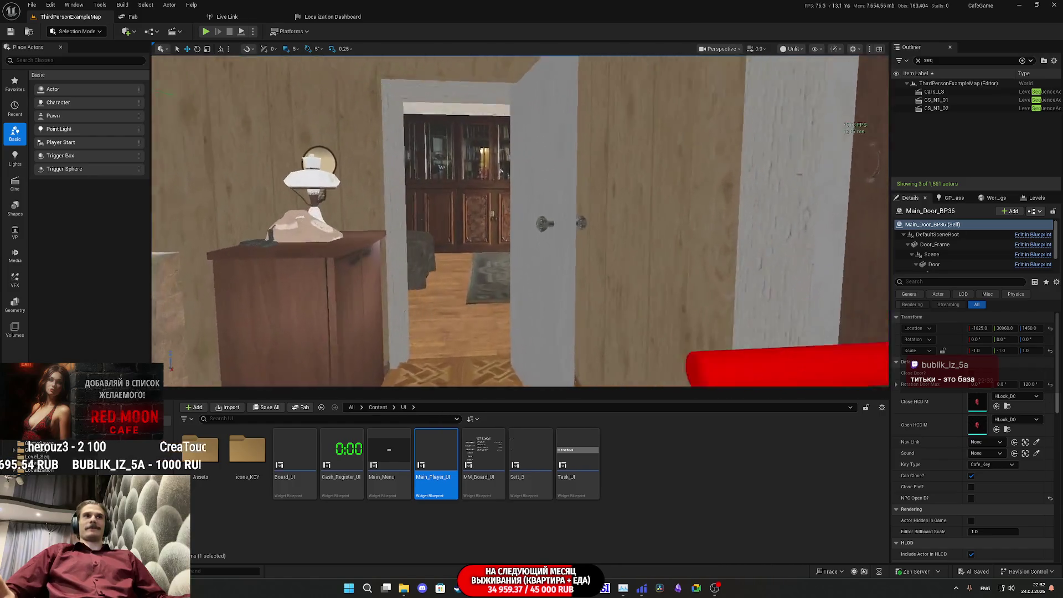
key(w)
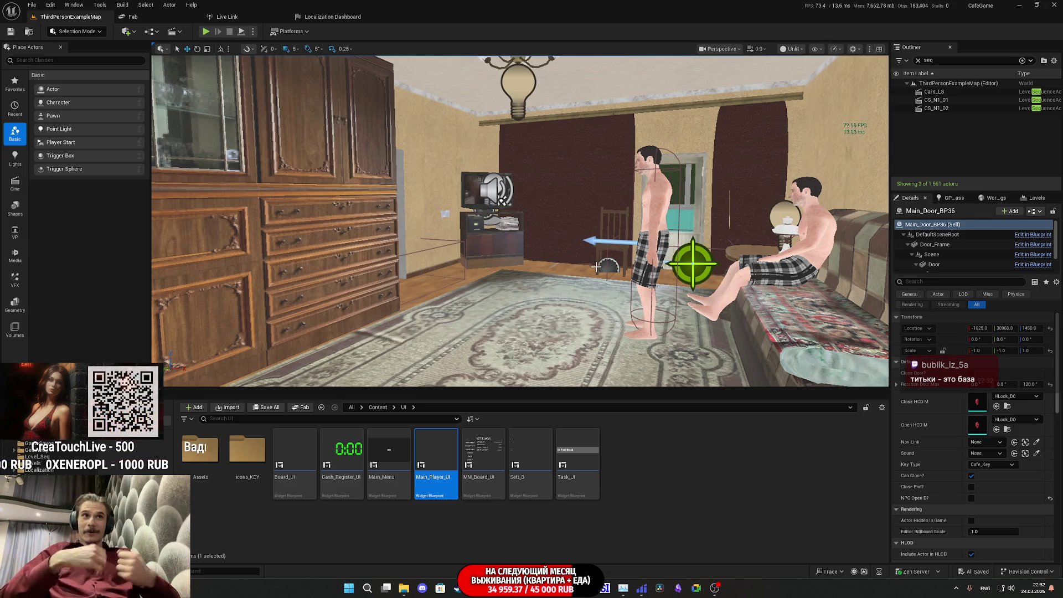
key(w)
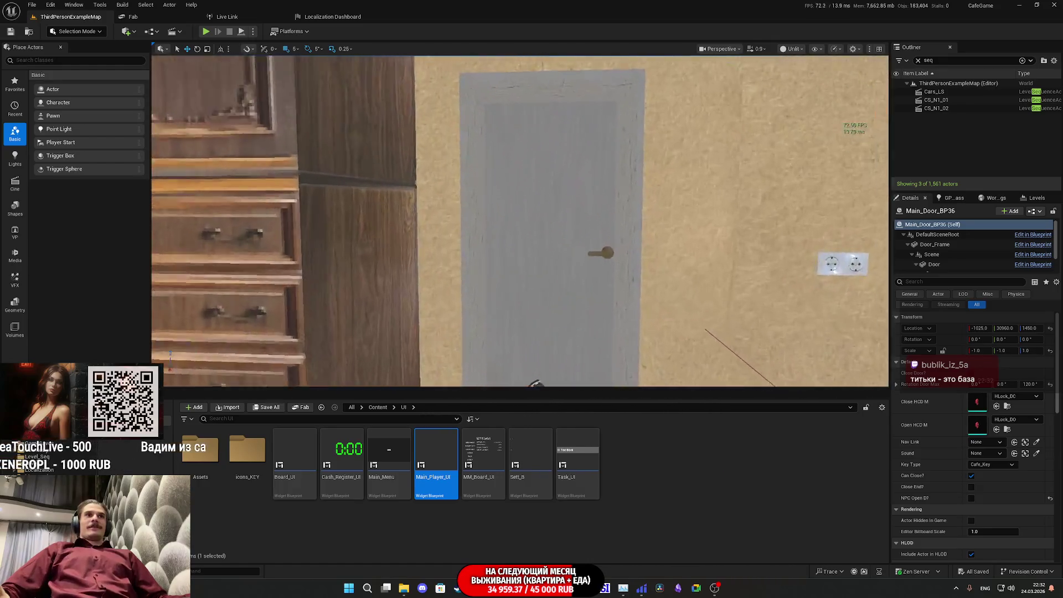
key(w)
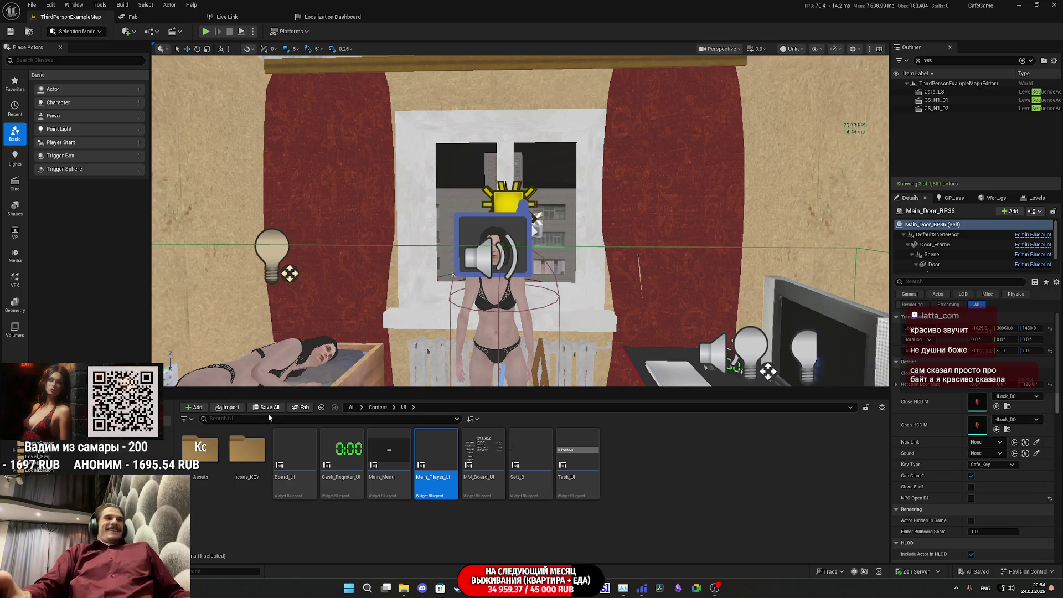
Select RectLight7 at the bedroom window, clearing the Outliner filter, and delete it
scroll(521, 222, up, 5)
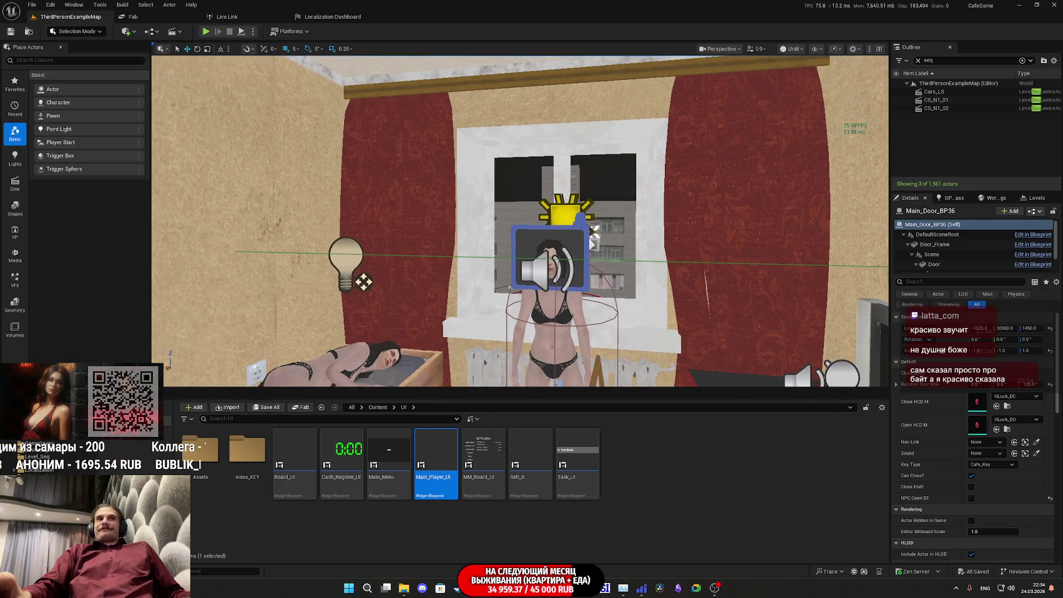
mouse_move(520, 221)
mouse_down()
mouse_move(520, 287)
mouse_move(573, 271)
mouse_up()
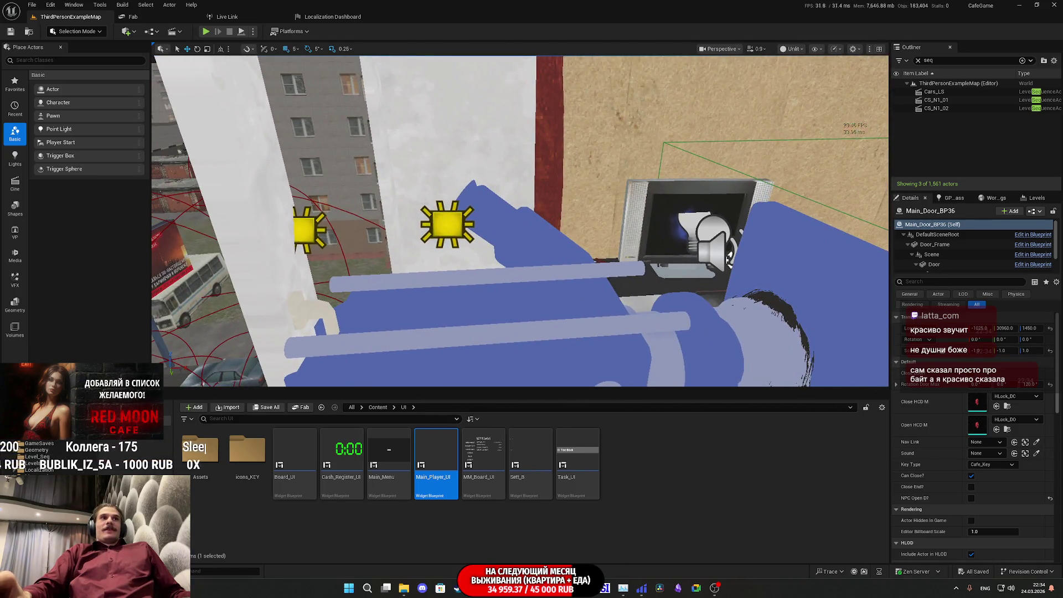
click(447, 224)
drag(447, 224, 415, 254)
mouse_move(786, 378)
mouse_down()
mouse_move(791, 368)
mouse_move(786, 378)
mouse_up()
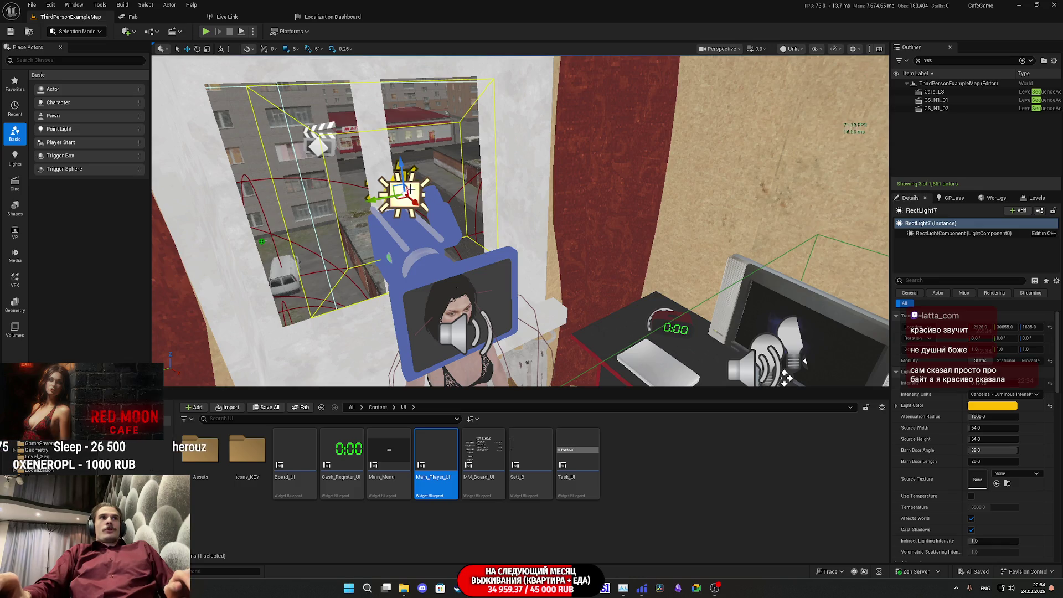
mouse_move(785, 378)
mouse_down()
mouse_move(780, 370)
mouse_move(786, 378)
mouse_up()
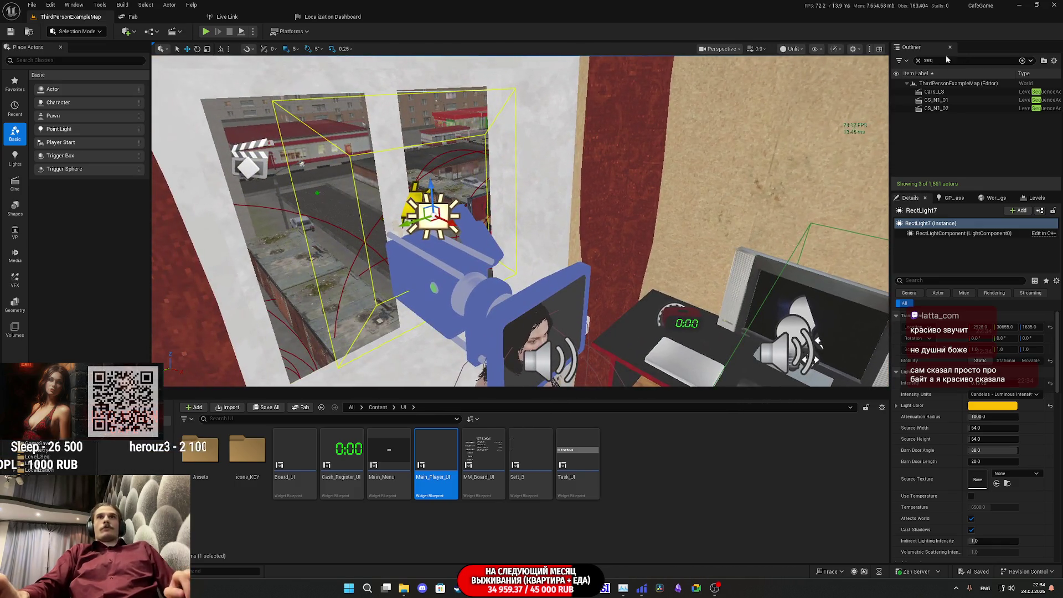
click(917, 60)
click(427, 212)
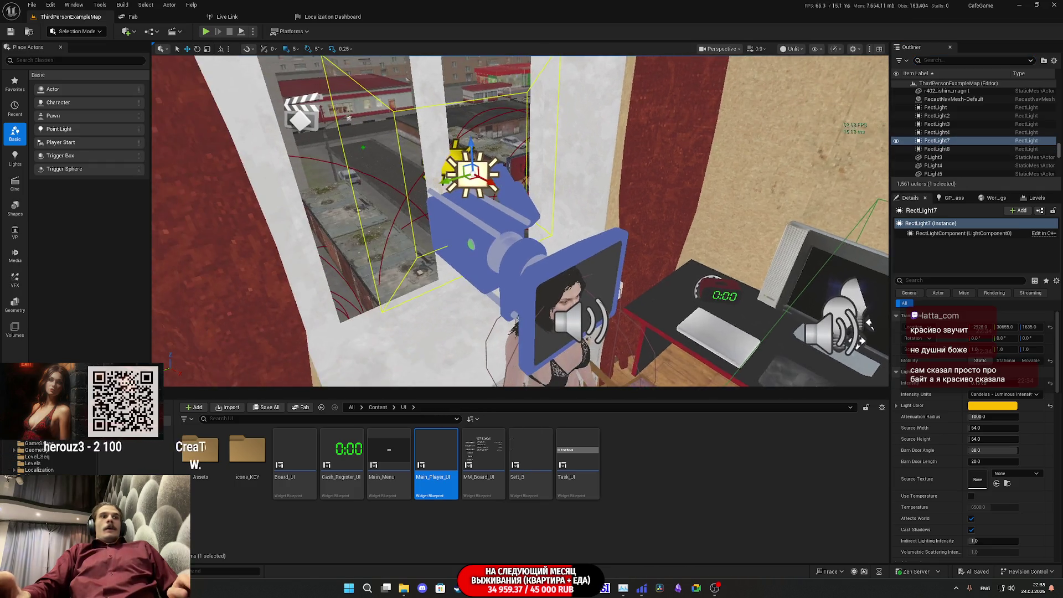
key(Delete)
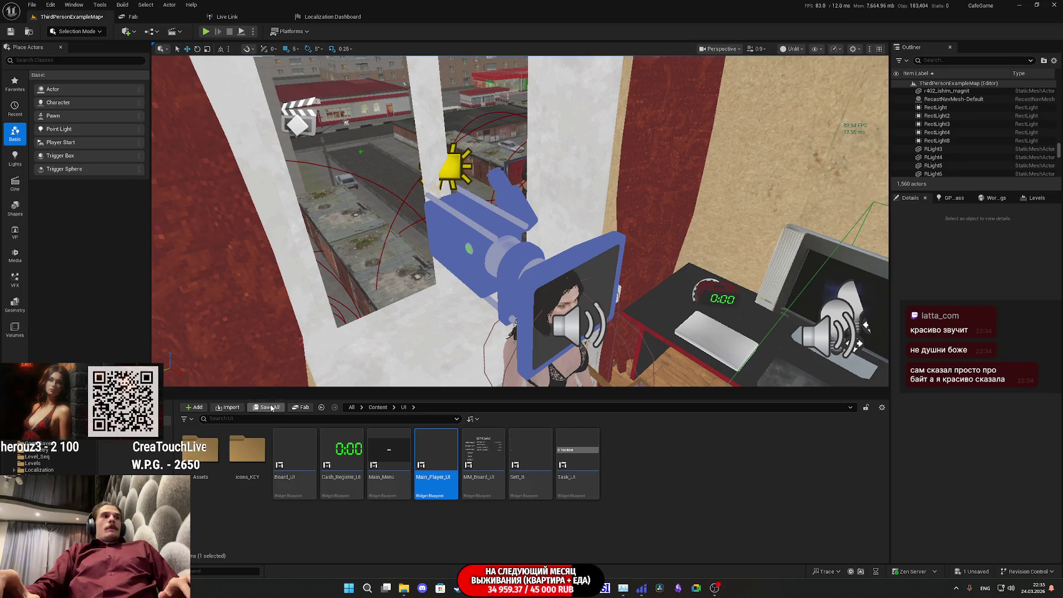
Save the changed map with Save All and Save Selected
click(268, 408)
click(602, 388)
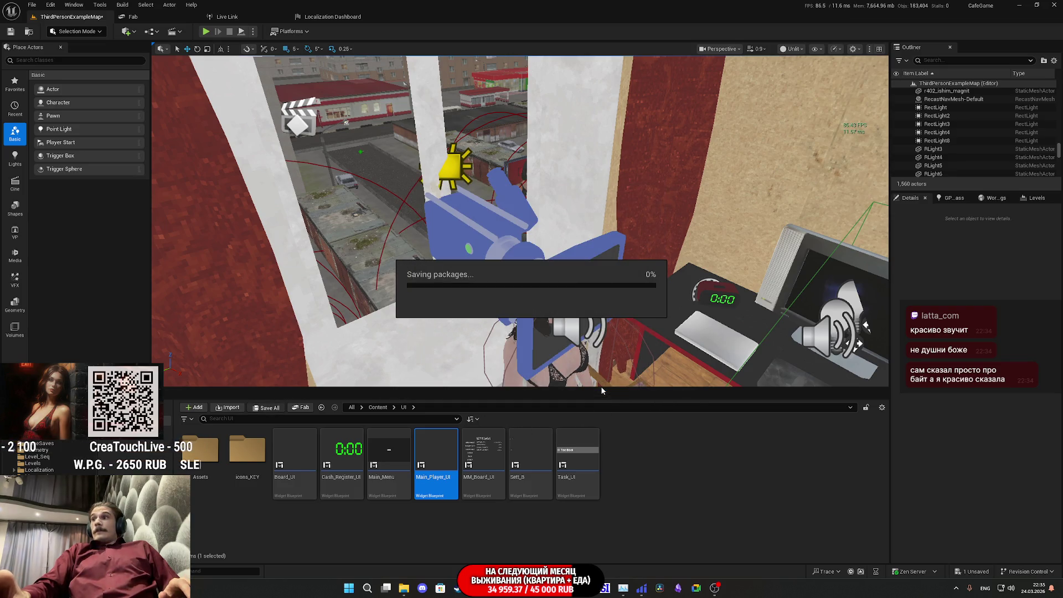
mouse_move(600, 381)
mouse_down()
mouse_move(586, 343)
mouse_move(587, 376)
mouse_move(599, 379)
mouse_move(524, 387)
mouse_up()
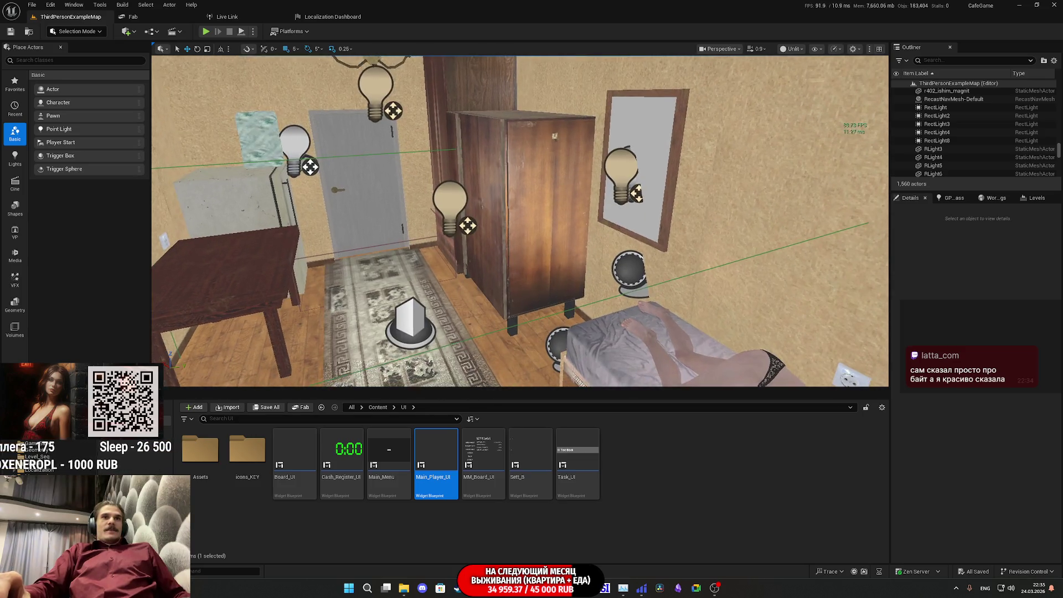
Fly back to the kitchen and select the water bottle on the table
drag(523, 387, 484, 387)
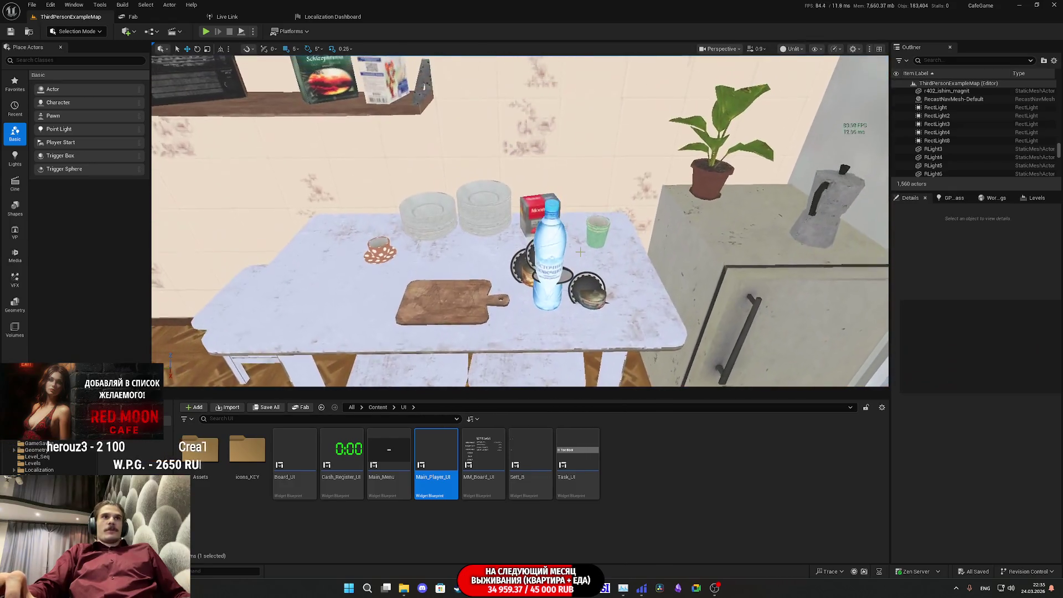
click(580, 252)
Duplicate the water bottle to the left and review its WATER entries, Kvass and Energy Drinker
drag(580, 251, 572, 252)
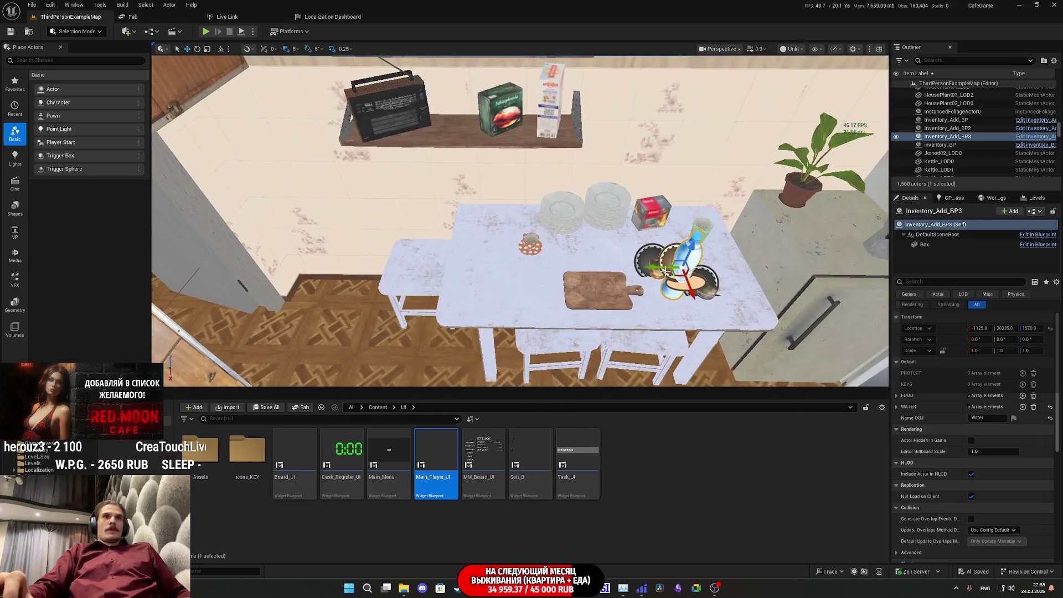
alt+drag(650, 267, 619, 300)
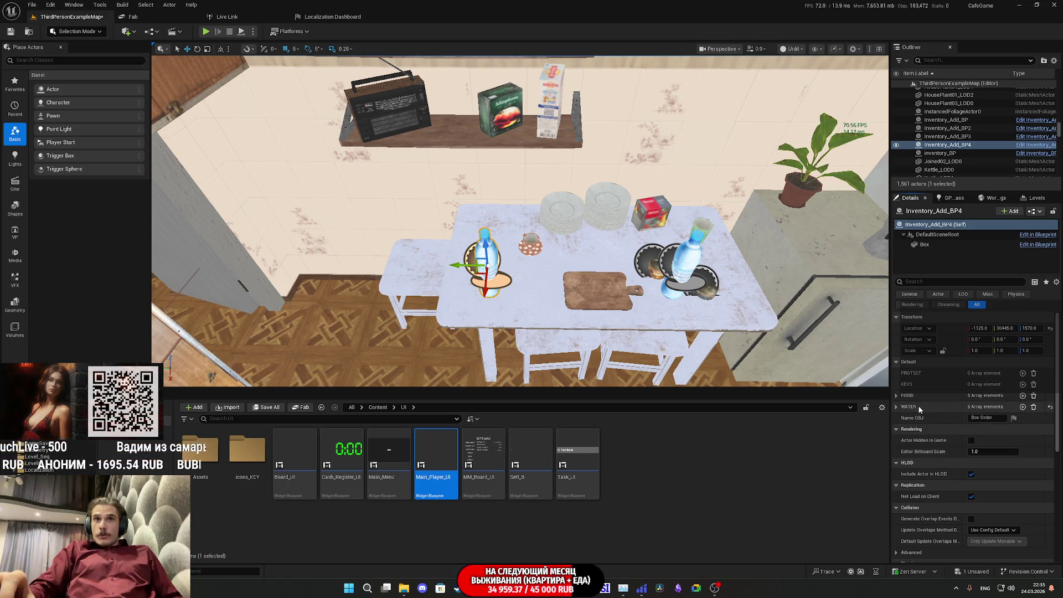
click(896, 406)
click(903, 467)
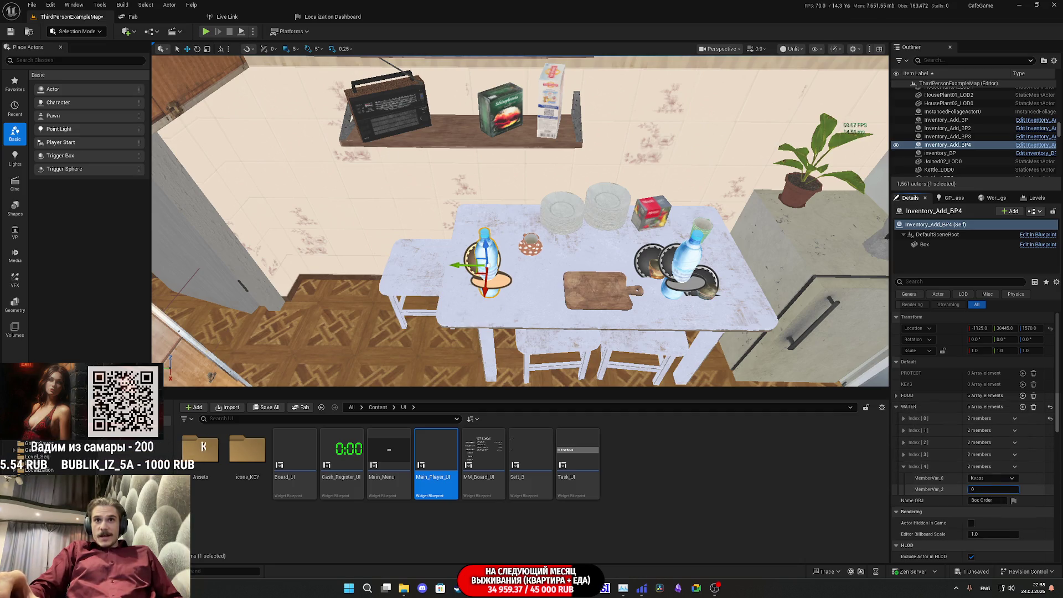
click(903, 467)
click(904, 430)
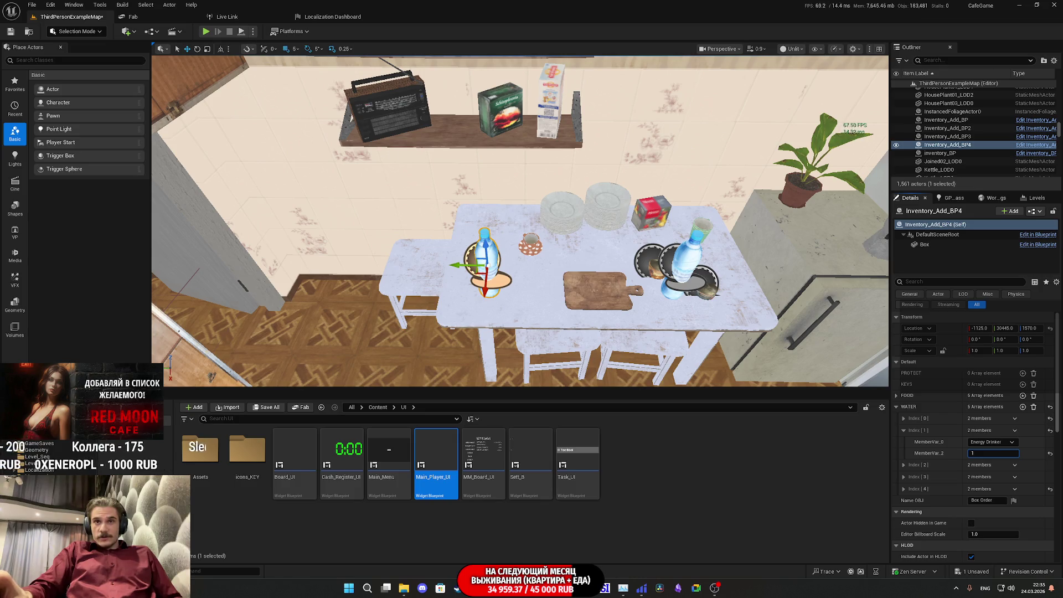
click(903, 430)
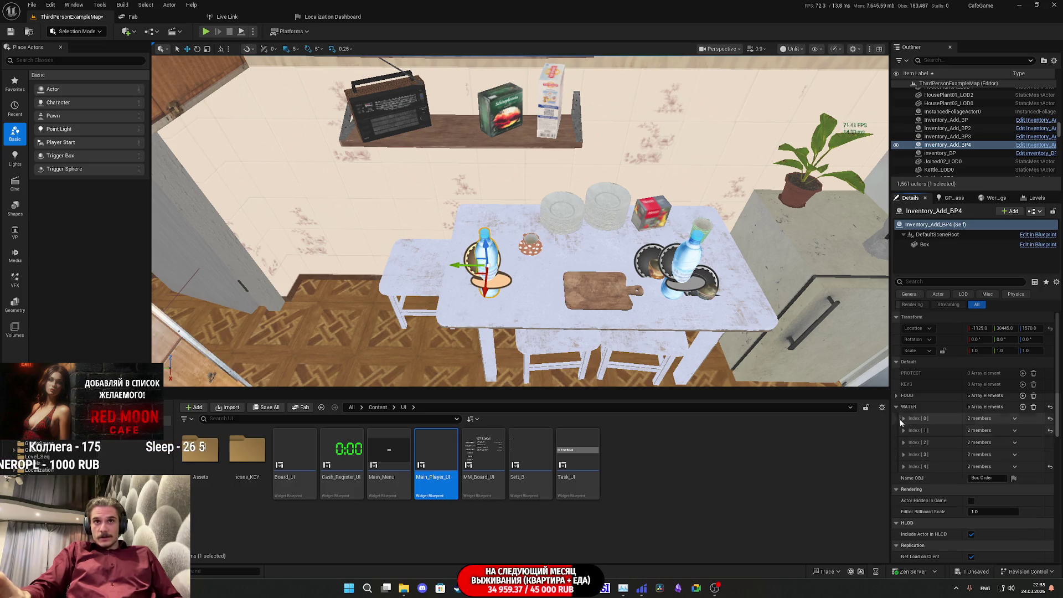
click(896, 406)
Review the FOOD entries Chips and Energy_Bar, confirming Nuts at amount 2
click(896, 395)
click(904, 407)
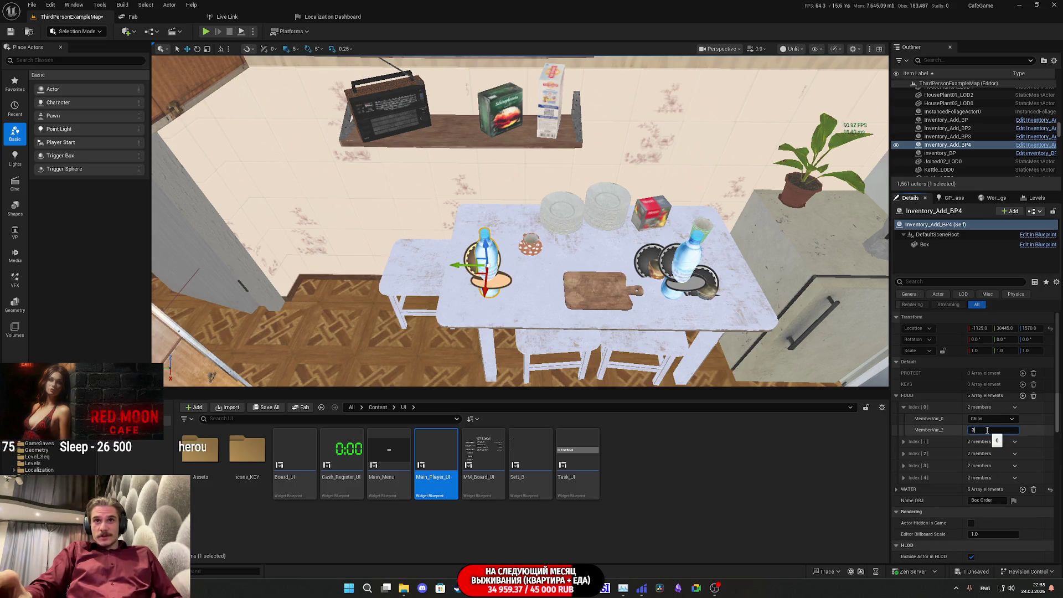
click(903, 407)
click(903, 419)
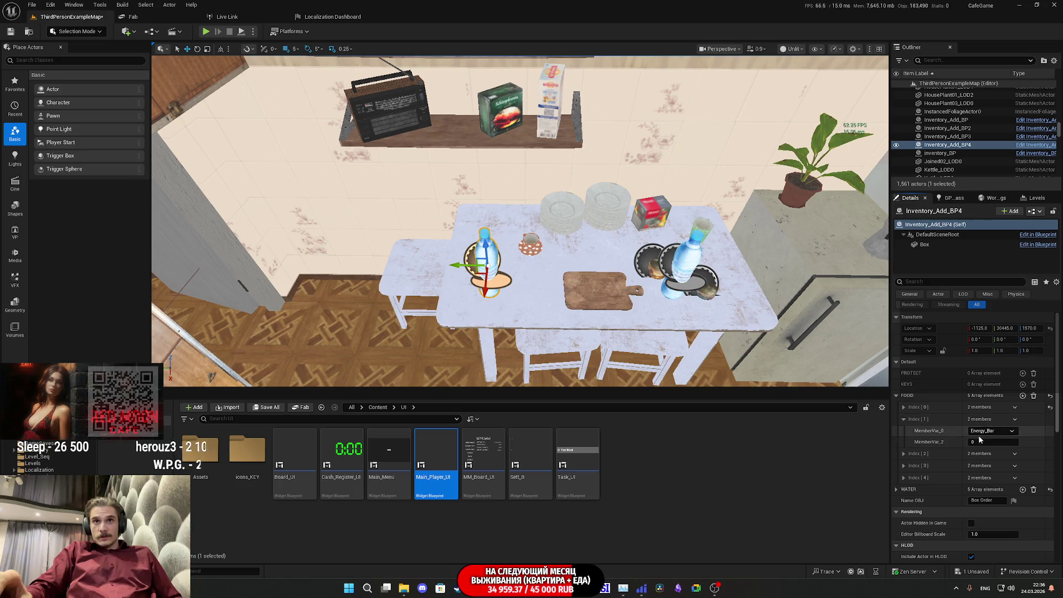
click(903, 419)
click(903, 430)
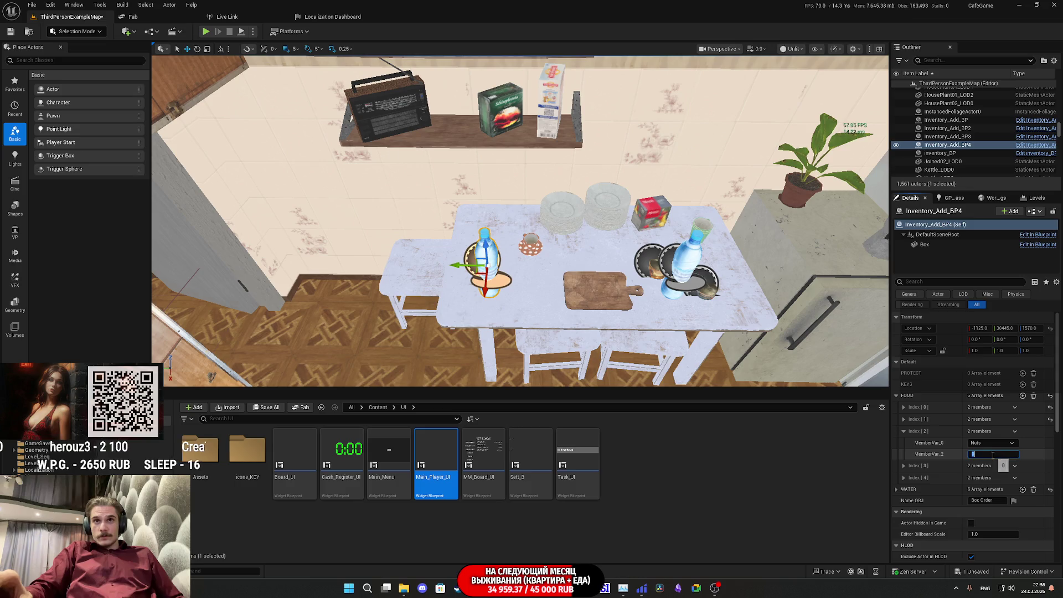
key(Return)
Confirm Fish at amount 3, check Meat and Chips, then collapse the FOOD array
click(903, 431)
click(903, 442)
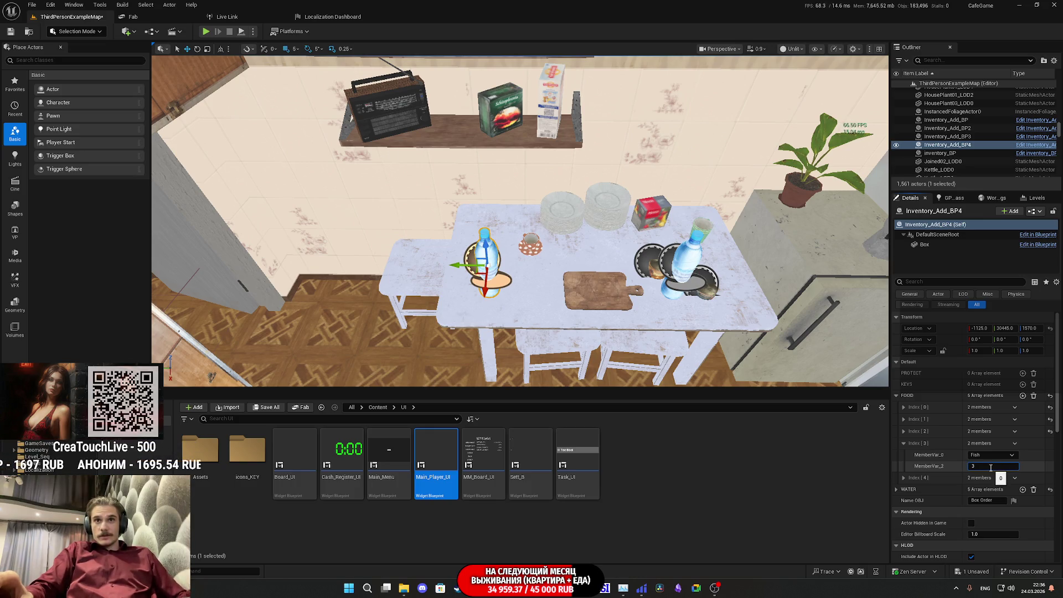
key(Return)
click(903, 443)
click(903, 454)
click(903, 455)
click(903, 407)
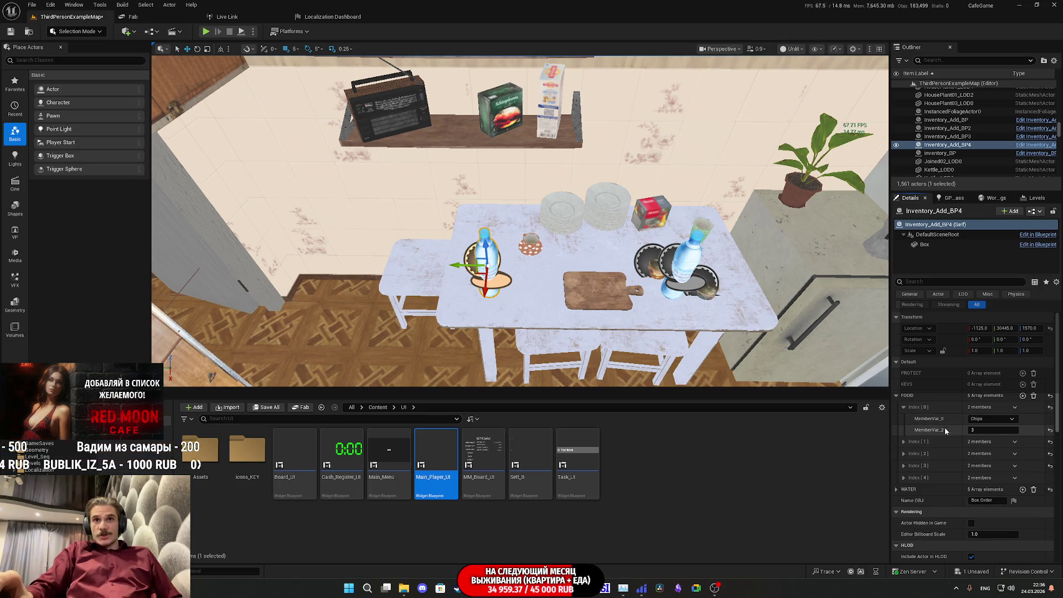
click(896, 395)
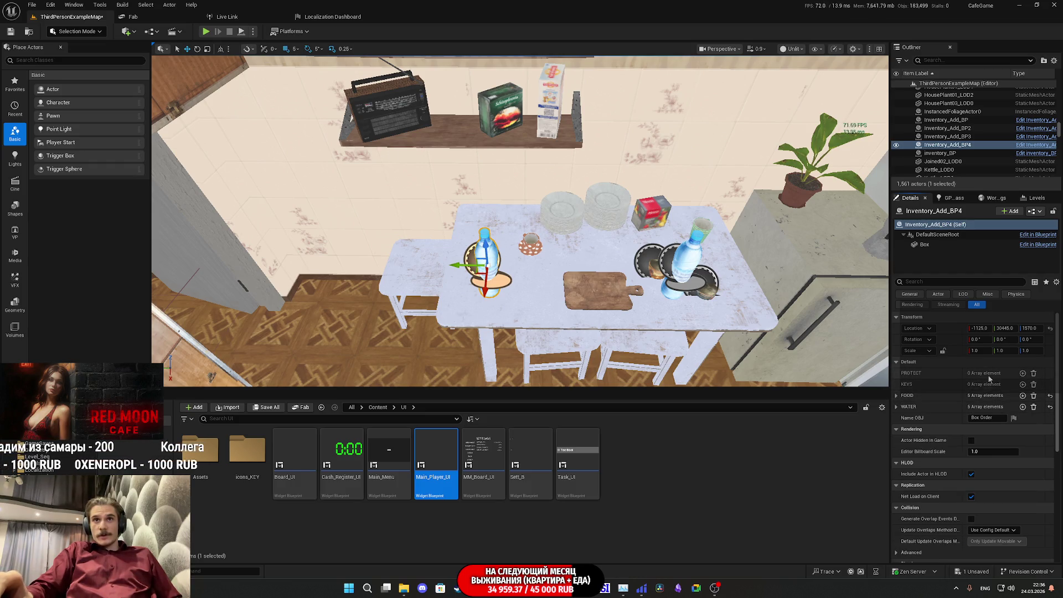
Add a second PROTECT array entry and set it to PEPPER
click(1023, 374)
click(982, 385)
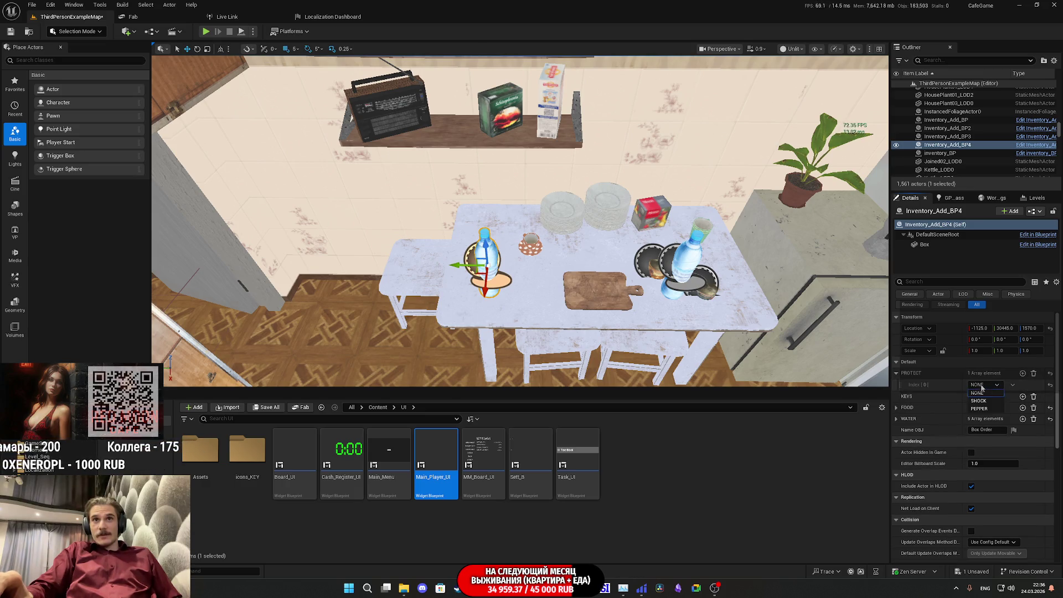
click(1023, 374)
click(988, 421)
Save the map with the new PEPPER protection
click(264, 409)
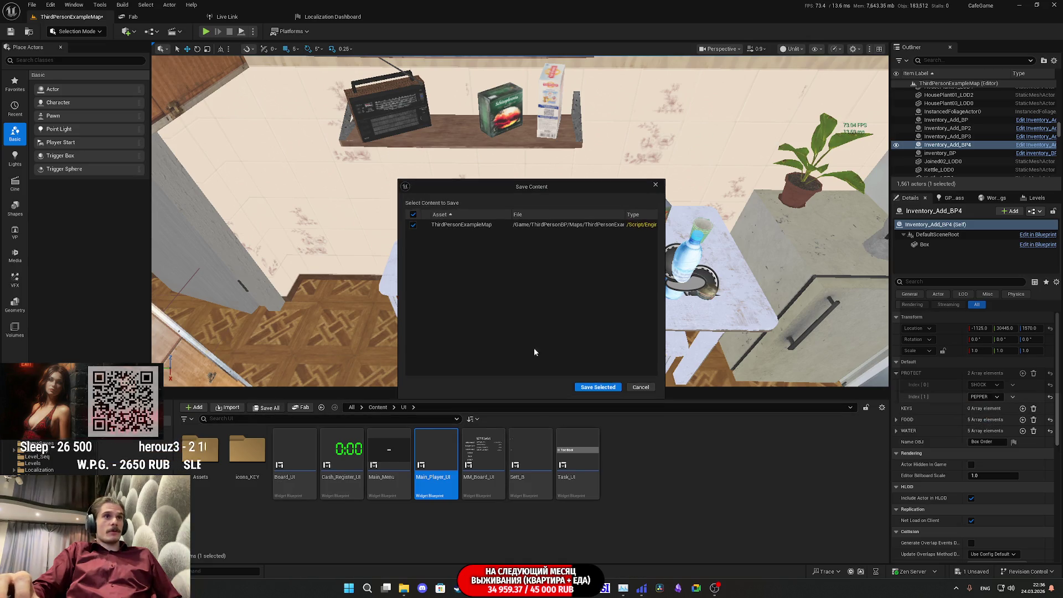
click(598, 385)
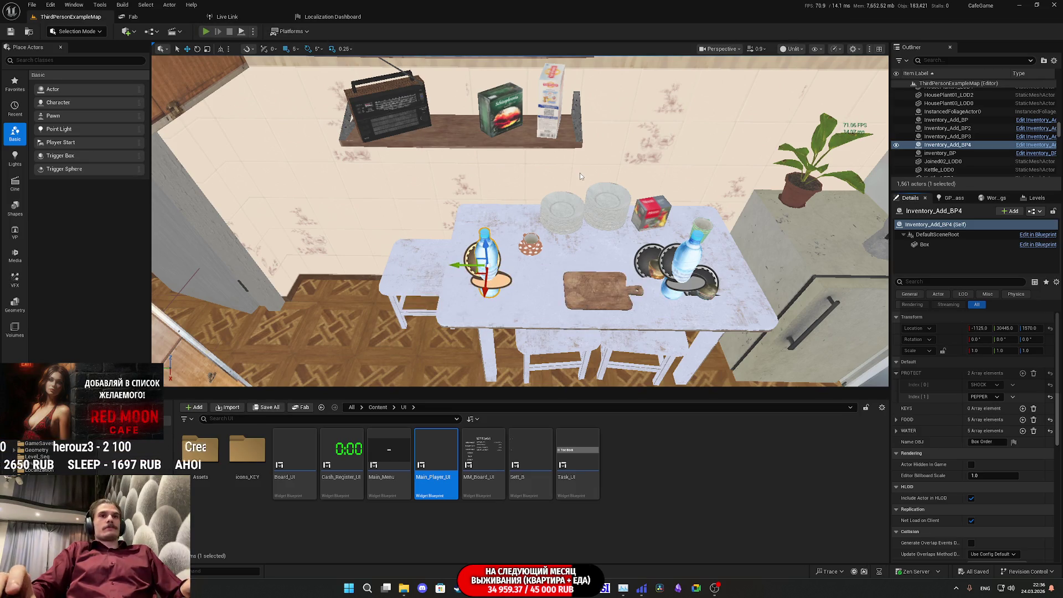
key(alt+p)
Start the playtest, walk to the kitchen and pick up the water bottle
key(F11)
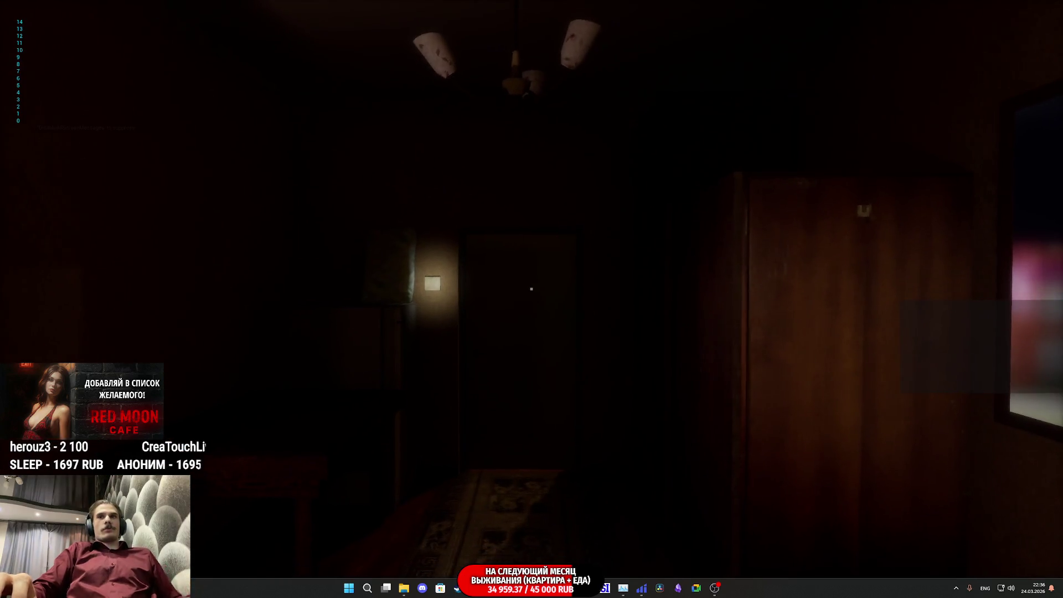
key(w)
click(530, 288)
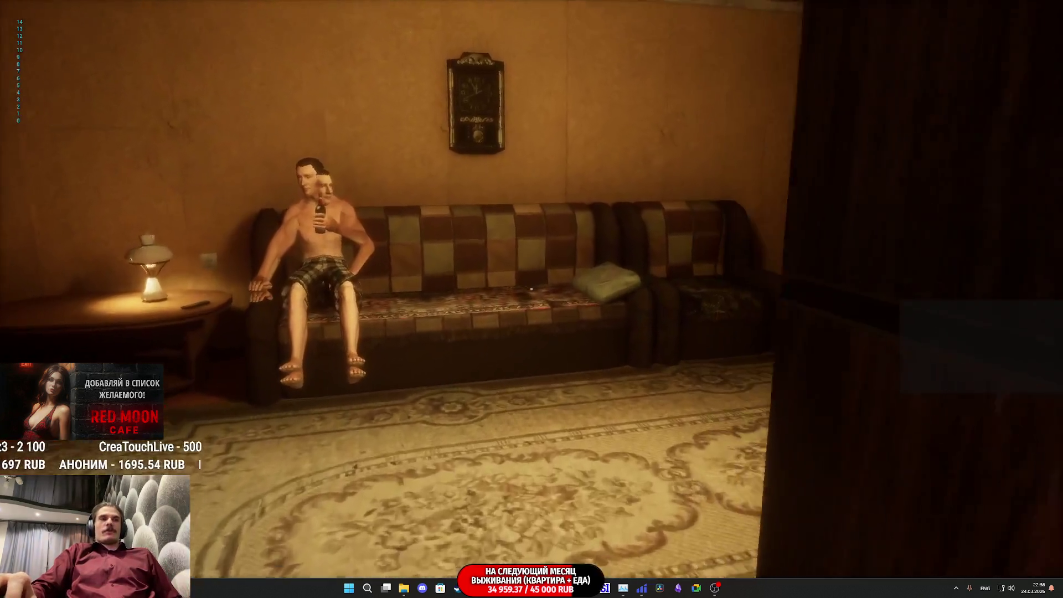
key(w)
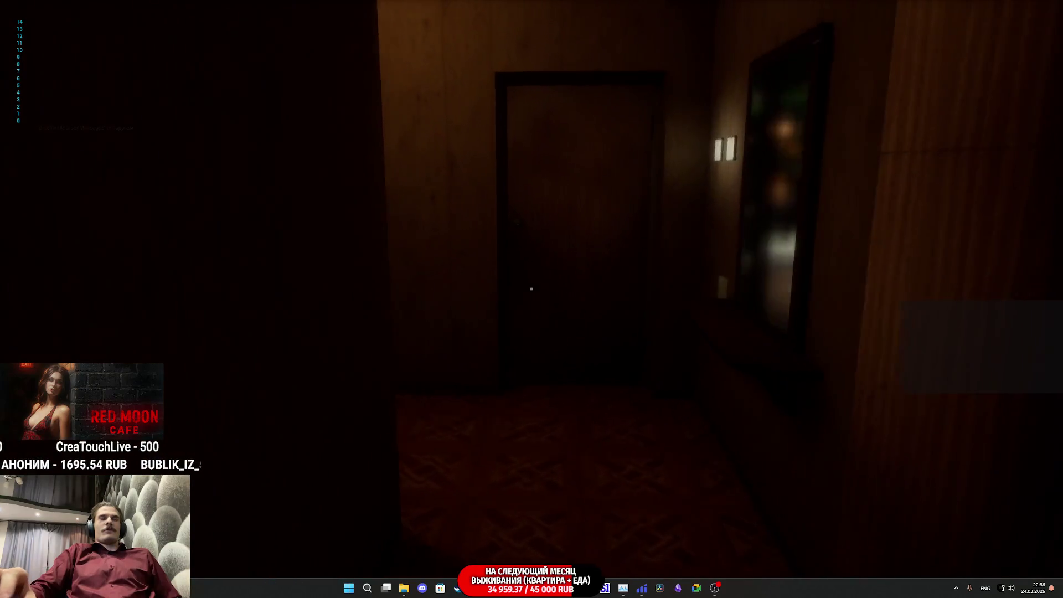
key(w)
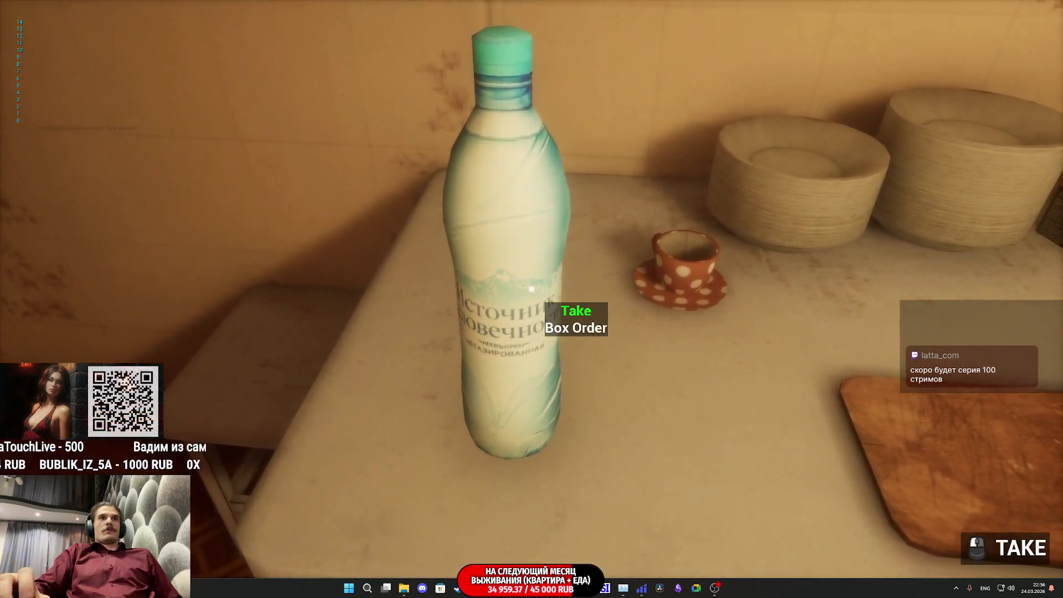
click(531, 289)
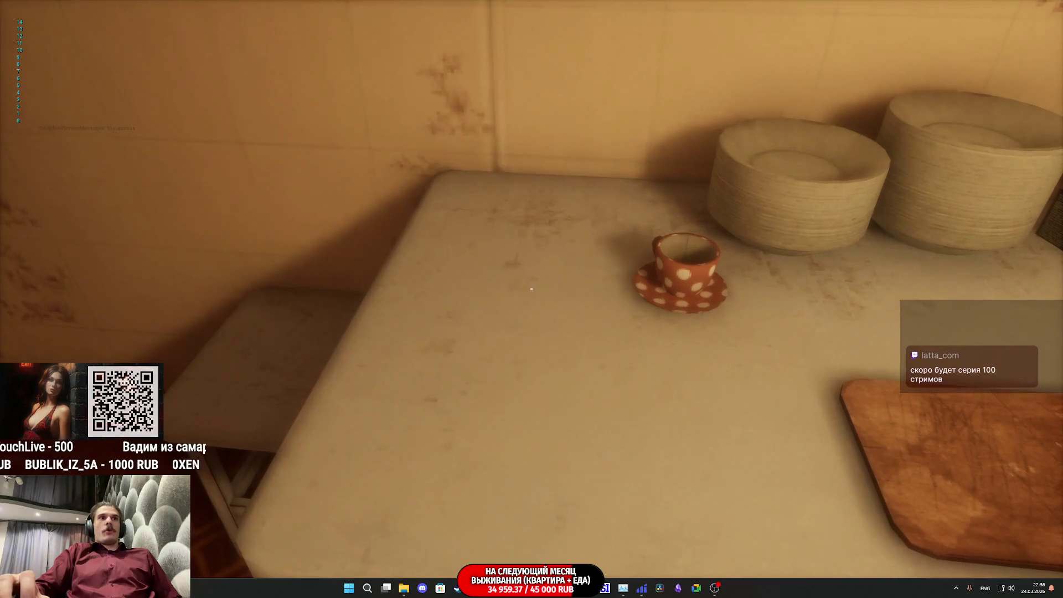
Walk to the bedroom, open the closet and browse the inventory hotbar
key(w)
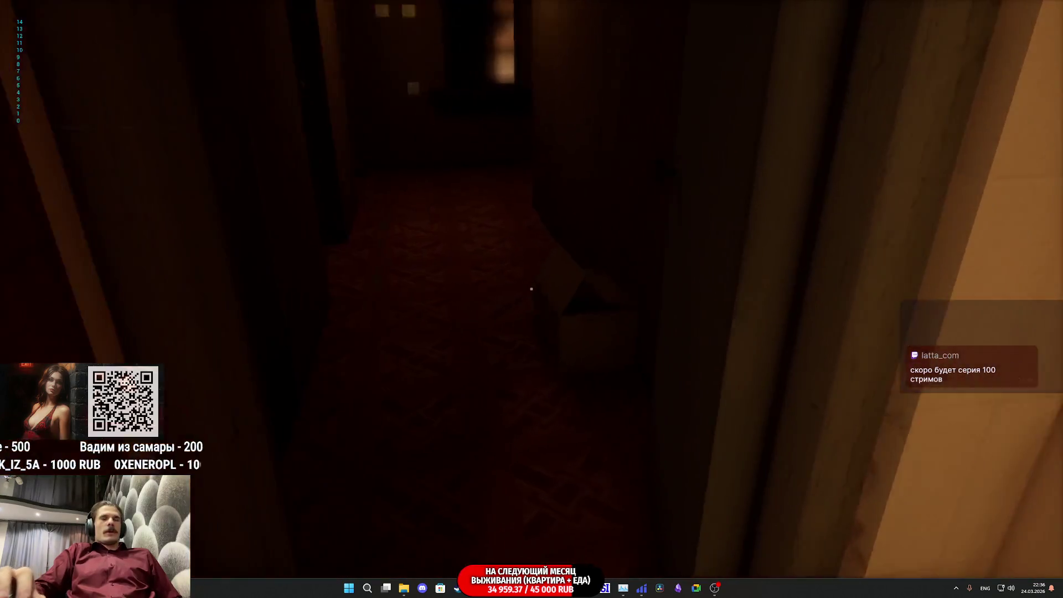
key(w)
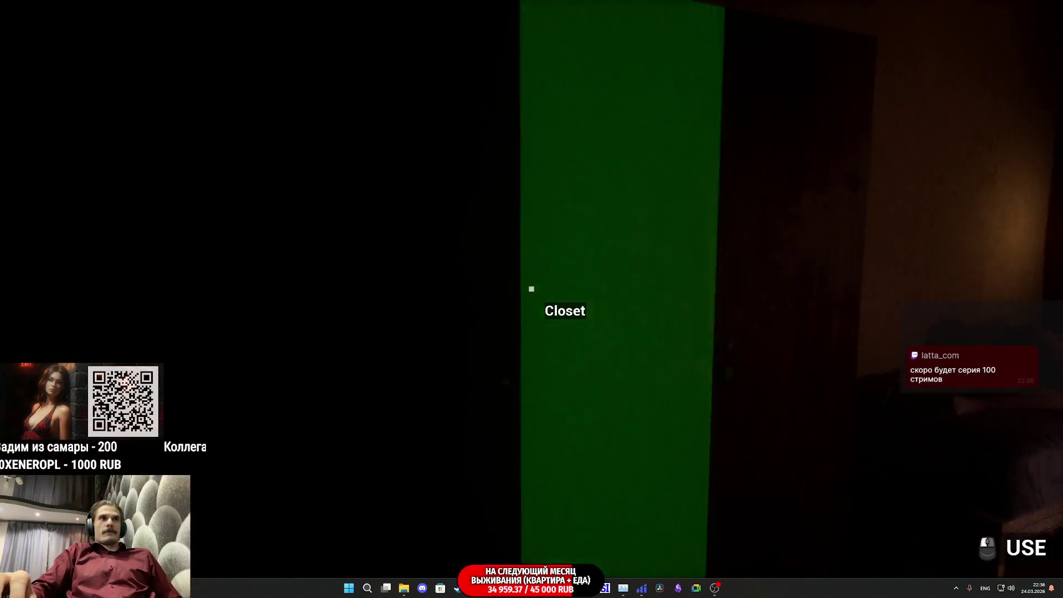
click(531, 288)
key(w)
click(531, 288)
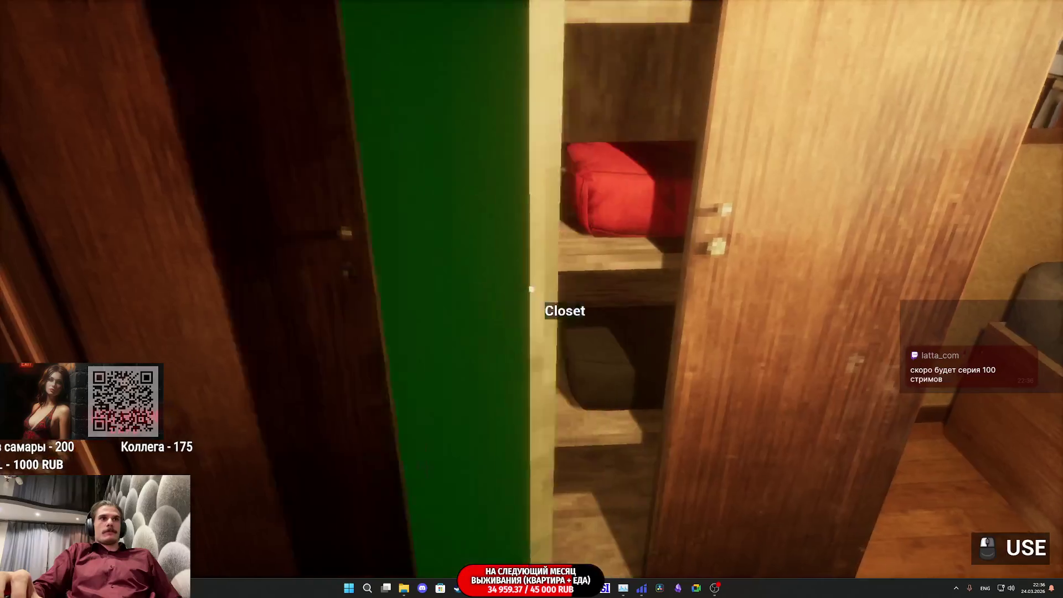
key(Tab)
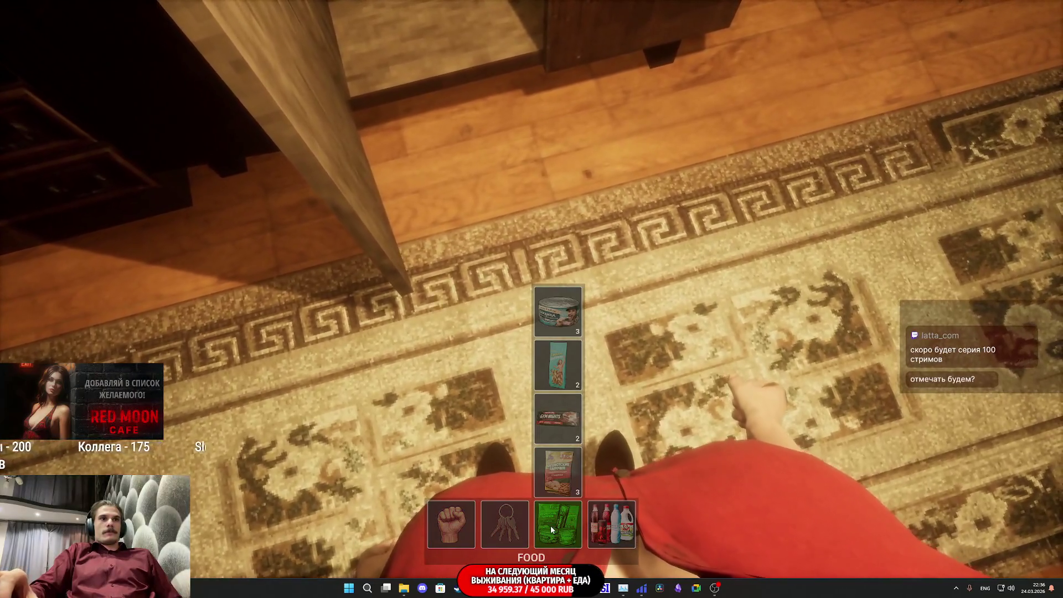
mouse_move(460, 513)
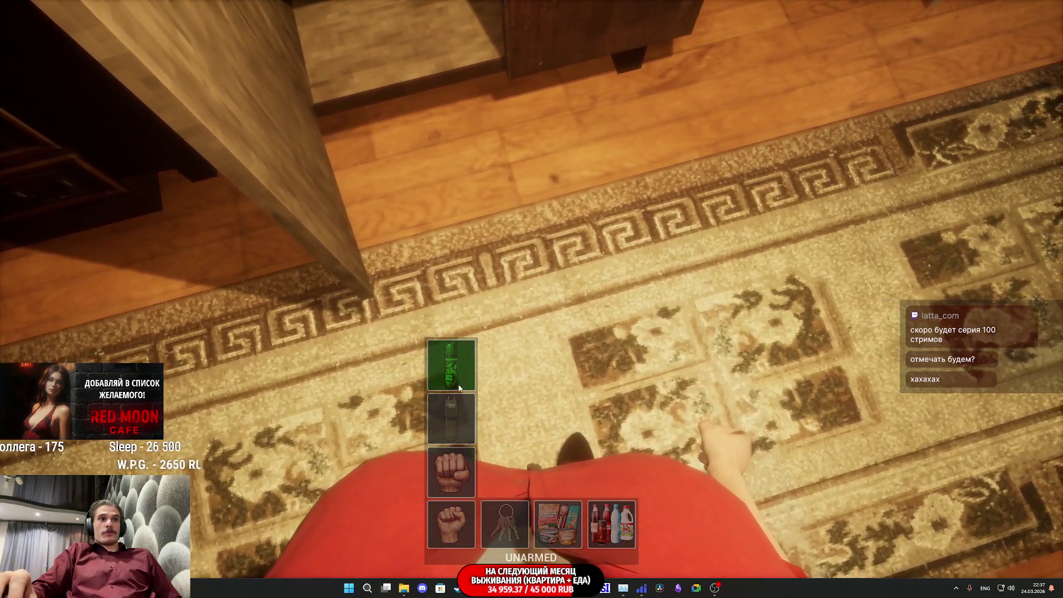
mouse_move(557, 523)
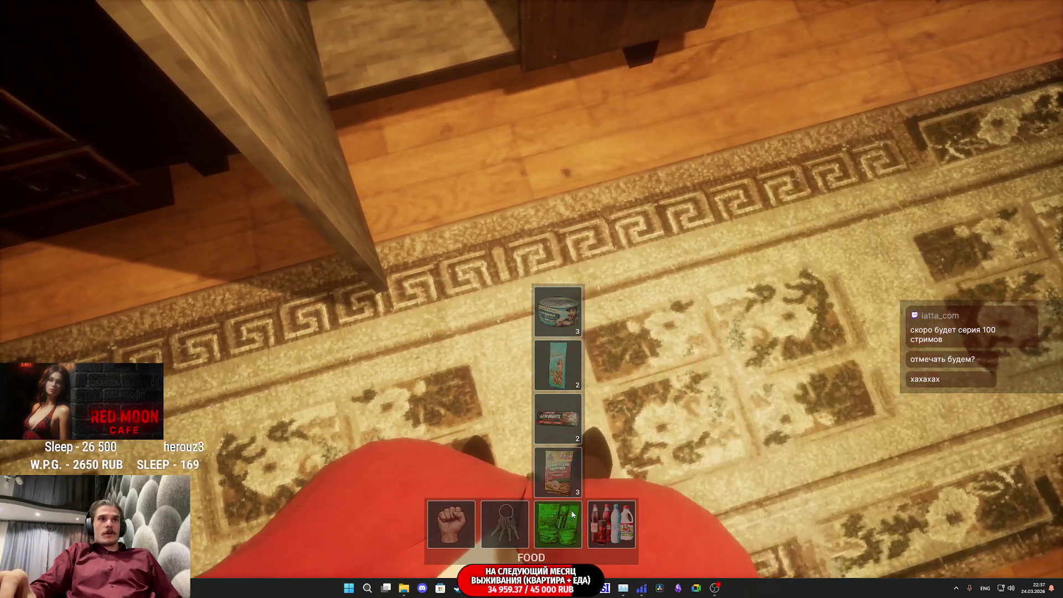
mouse_move(608, 520)
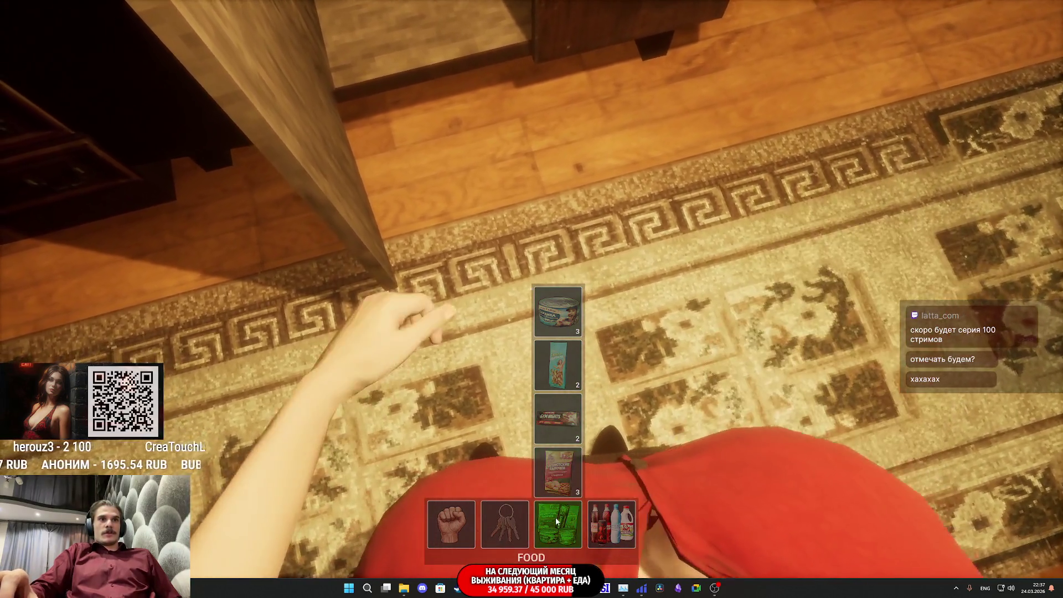
key(Tab)
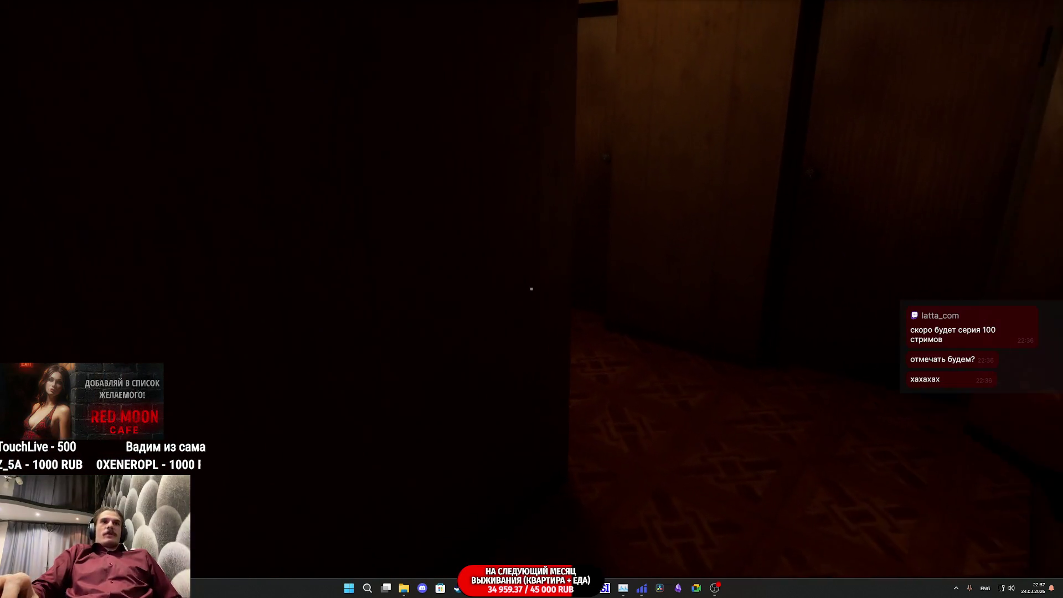
Back in the kitchen, hold the Watchman energy drink instead of water, then stop the playtest
key(w)
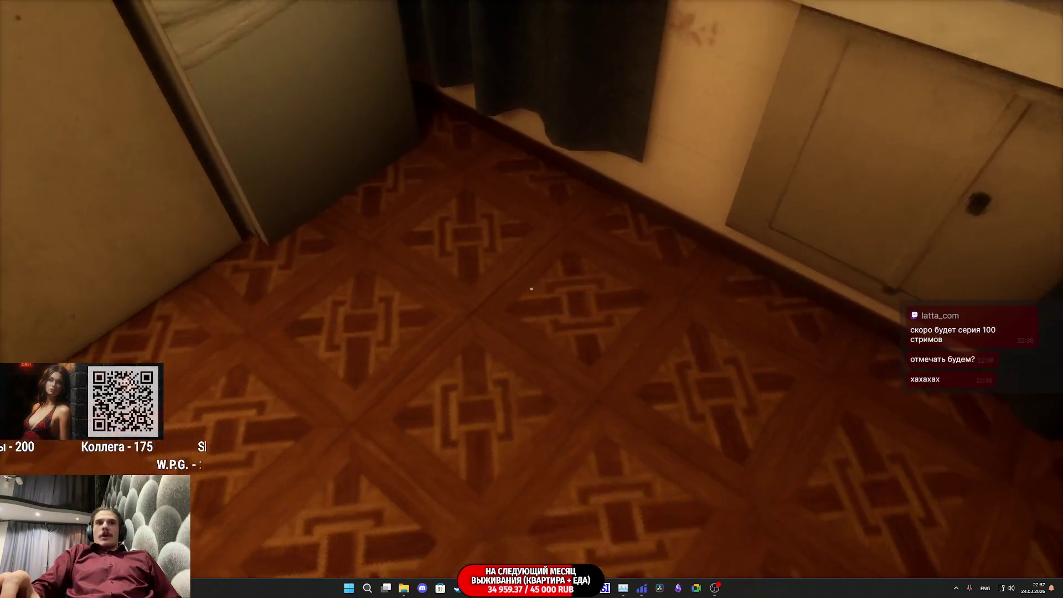
key(Tab)
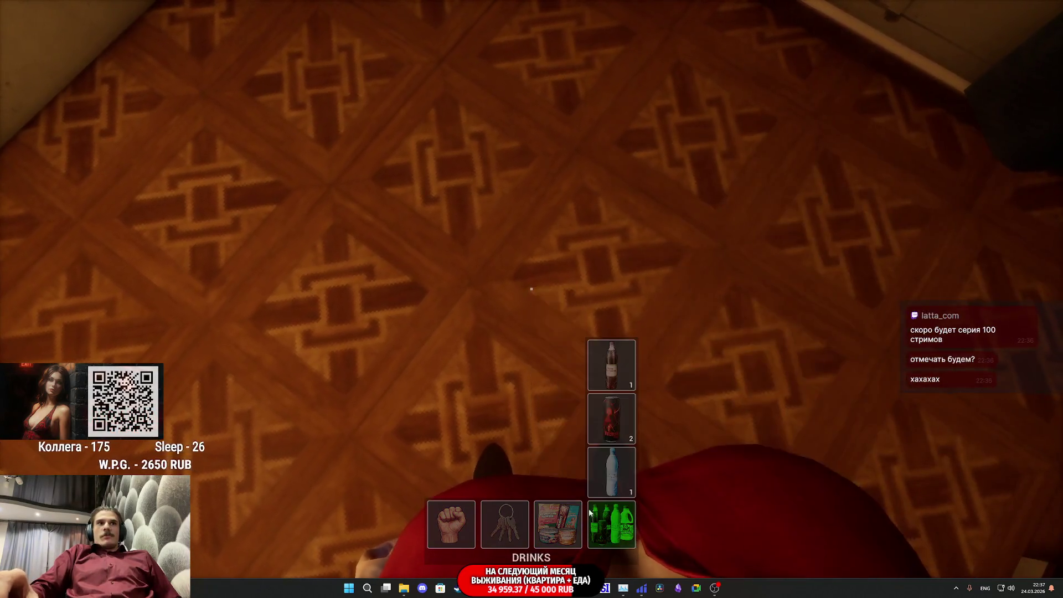
click(610, 419)
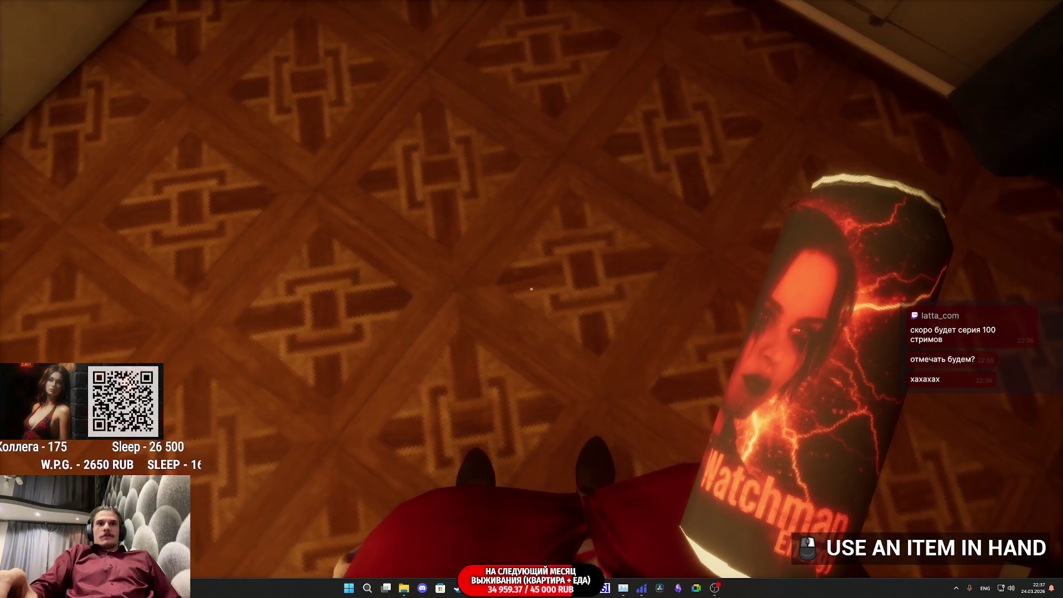
key(Tab)
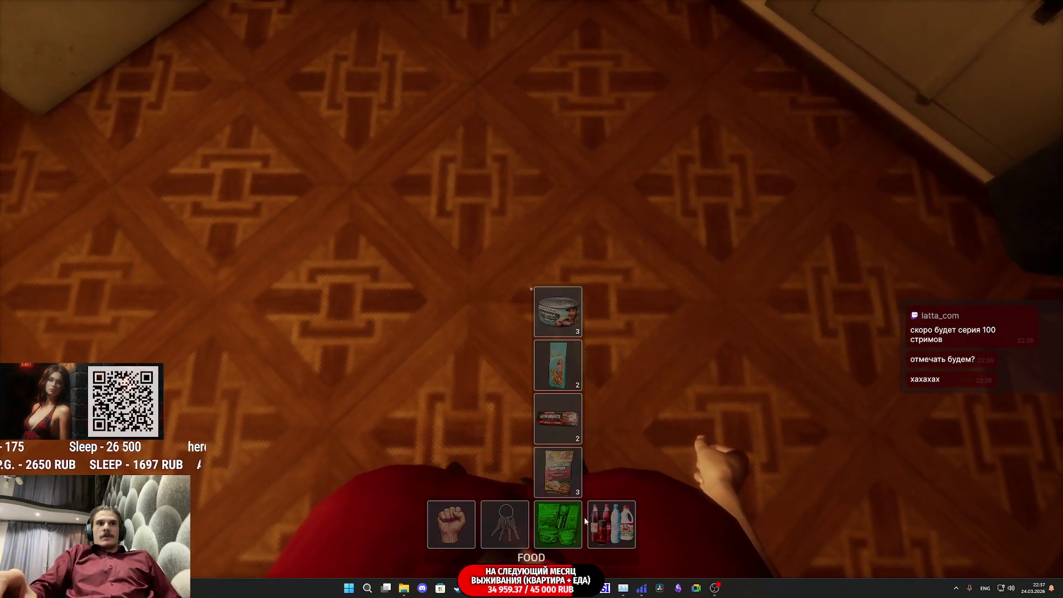
key(Escape)
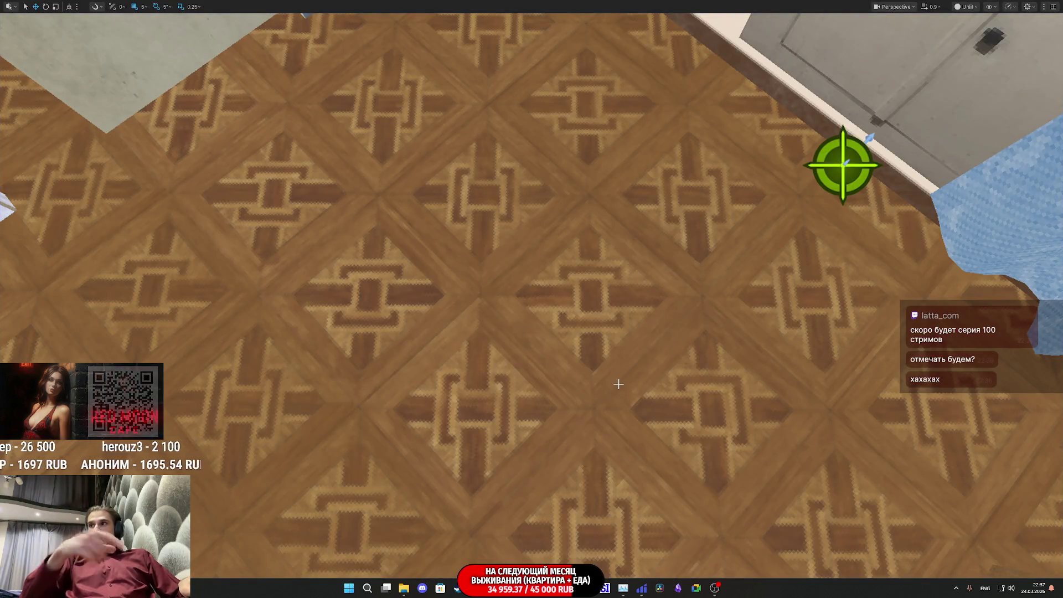
Leave immersive mode to bring back the editor panels and reframe the selected water bottle
key(F11)
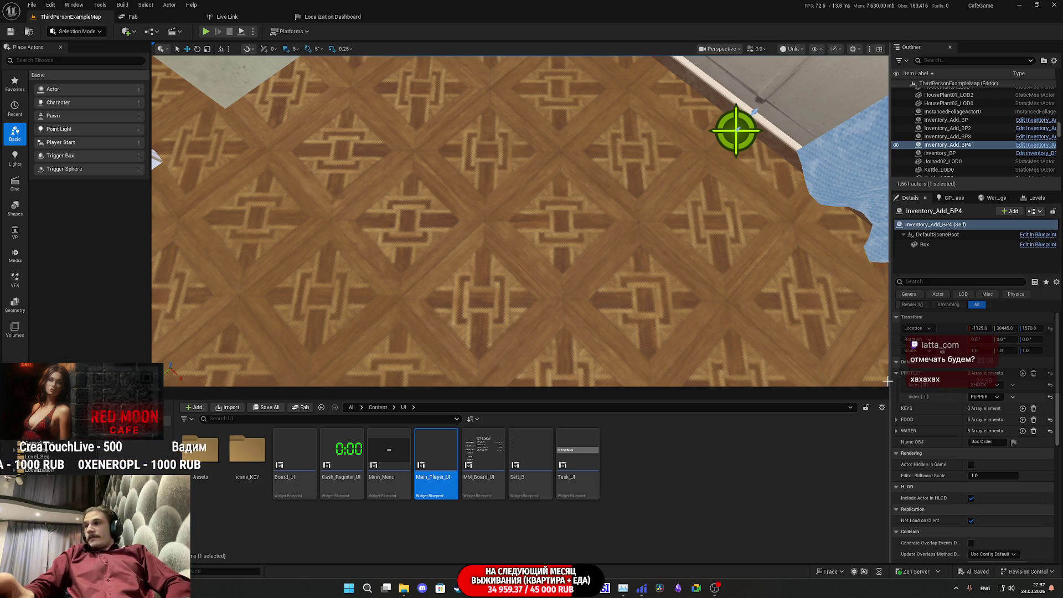
drag(553, 277, 498, 221)
drag(620, 328, 620, 309)
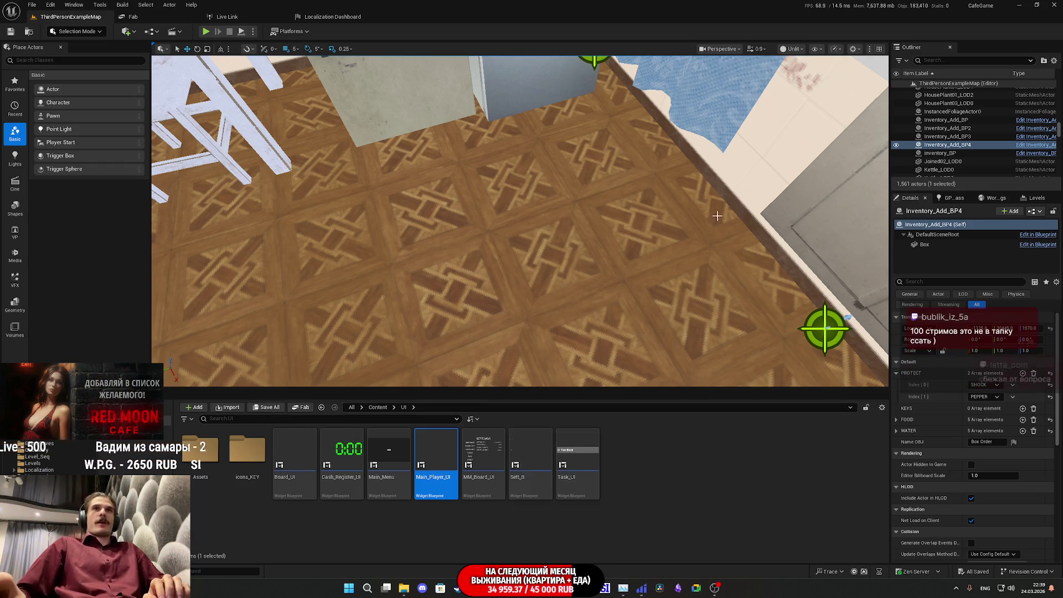
key(f)
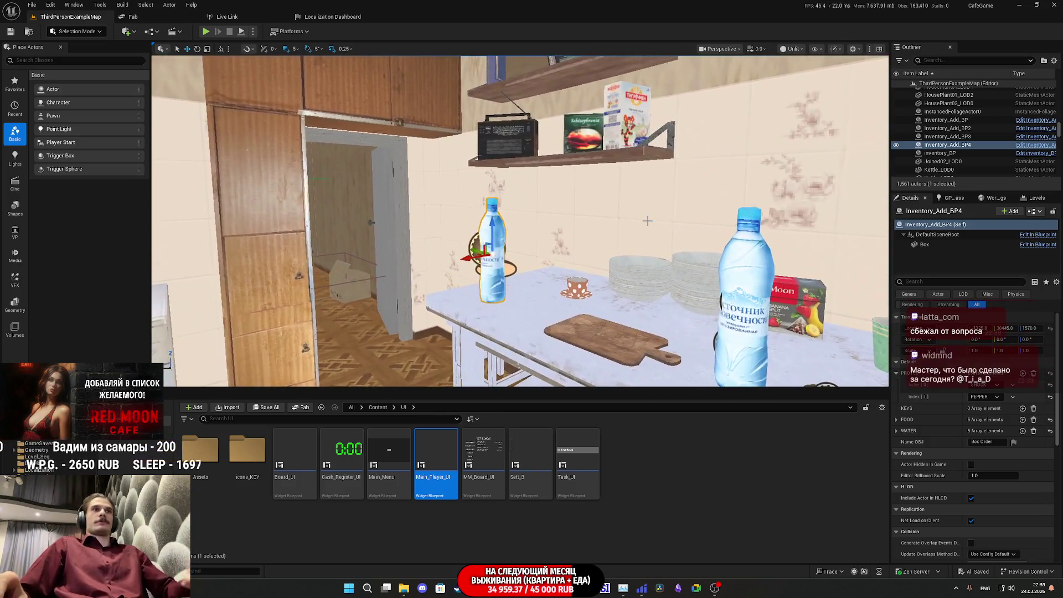
Delete the Inventory_Add_BP4 water bottle and save ThirdPersonExampleMap
mouse_move(460, 252)
mouse_down()
mouse_move(507, 252)
mouse_move(470, 257)
mouse_up()
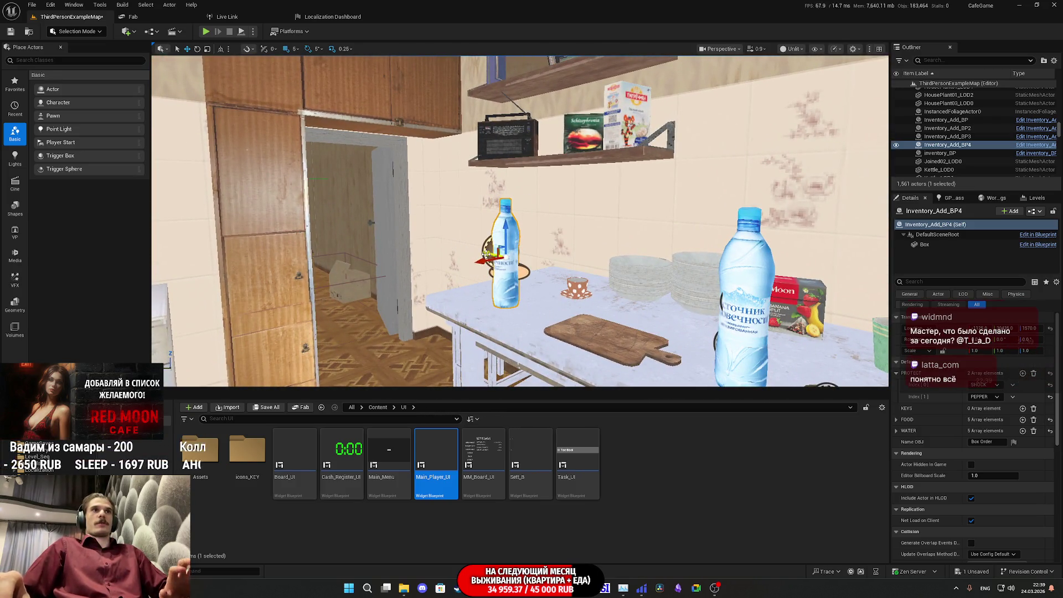
key(Delete)
click(266, 407)
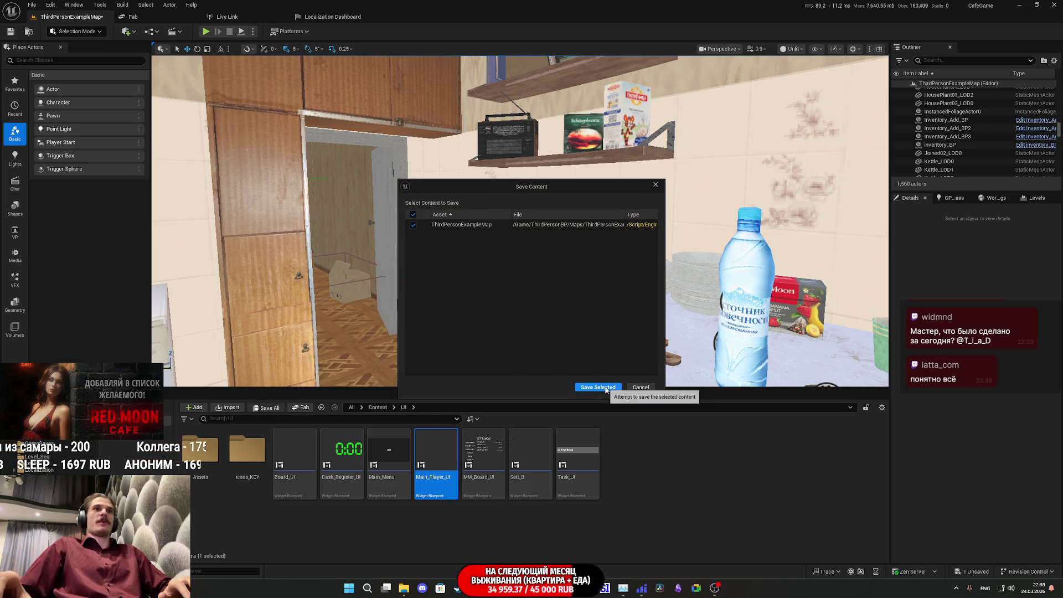
click(610, 383)
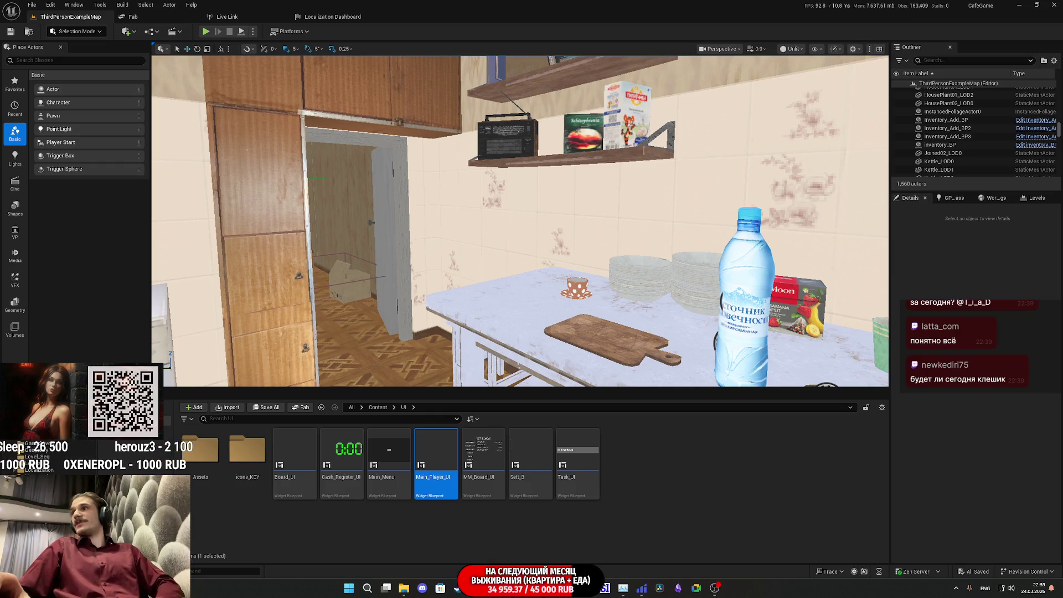
Select the remaining water bottle and look around the bedroom toward the woman and the bed
click(734, 294)
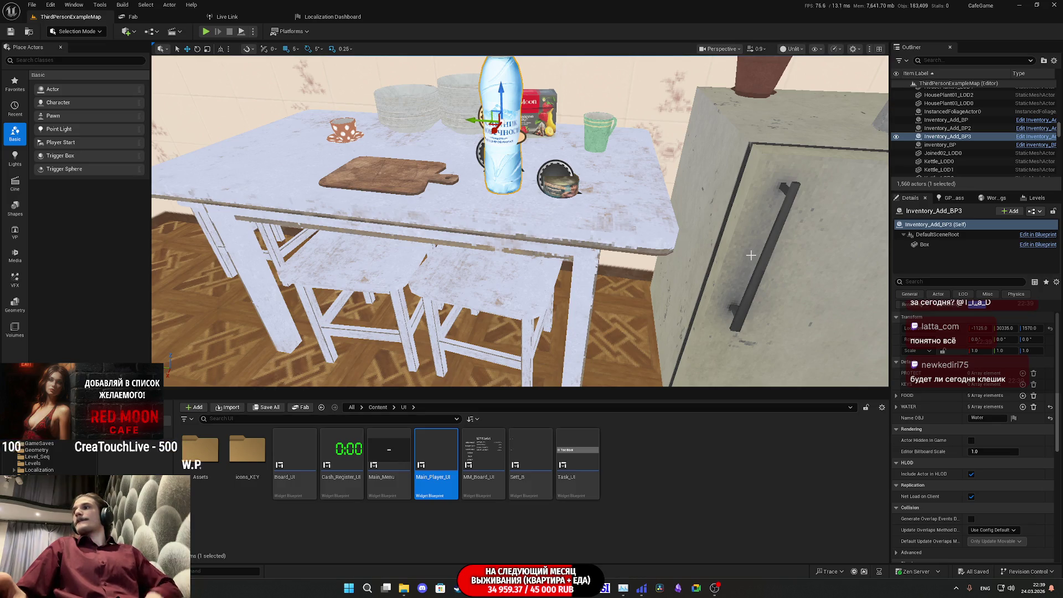
mouse_move(751, 254)
mouse_down()
mouse_move(692, 251)
mouse_move(686, 182)
mouse_move(631, 214)
mouse_move(631, 233)
mouse_move(630, 199)
mouse_move(615, 222)
mouse_move(615, 194)
mouse_move(615, 227)
mouse_up()
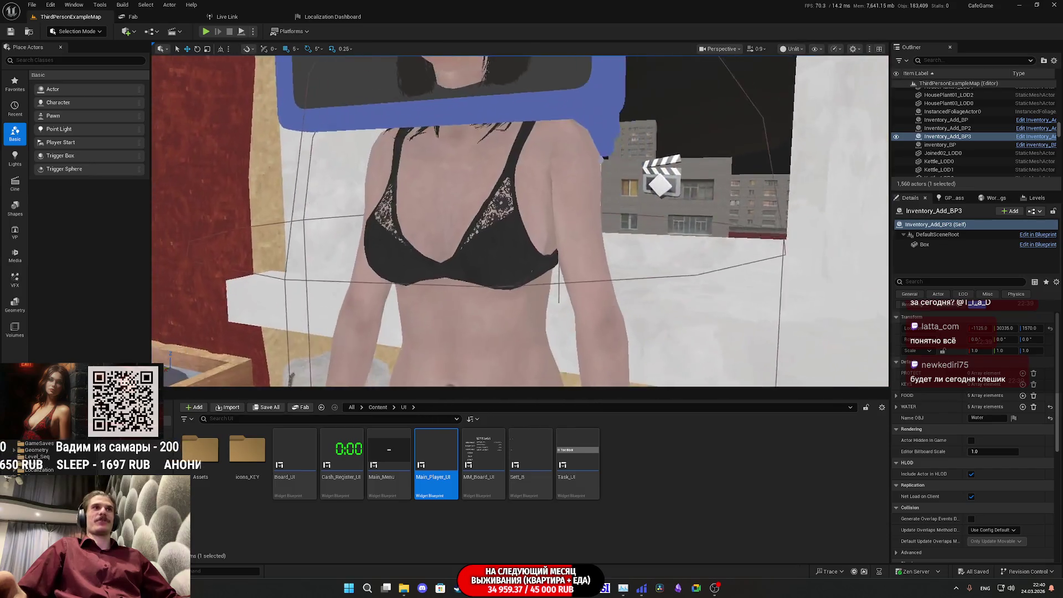
mouse_move(614, 227)
mouse_down()
mouse_move(614, 177)
mouse_move(614, 221)
mouse_move(597, 177)
mouse_move(598, 199)
mouse_move(598, 155)
mouse_up()
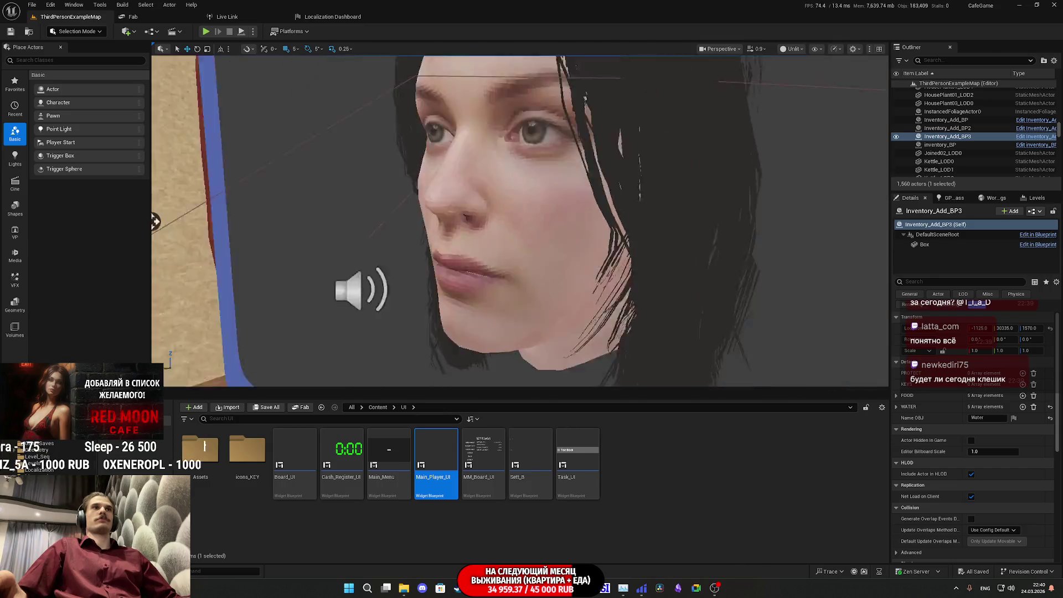
mouse_move(597, 155)
mouse_down()
mouse_move(625, 155)
mouse_move(603, 166)
mouse_move(724, 247)
mouse_move(691, 260)
mouse_move(658, 241)
mouse_up()
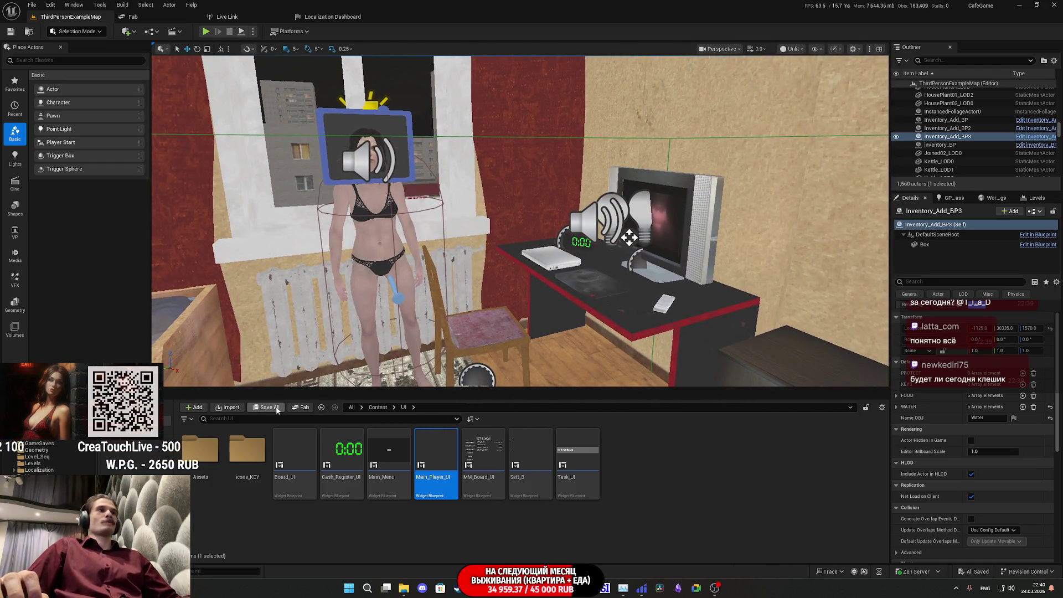
drag(391, 319, 359, 318)
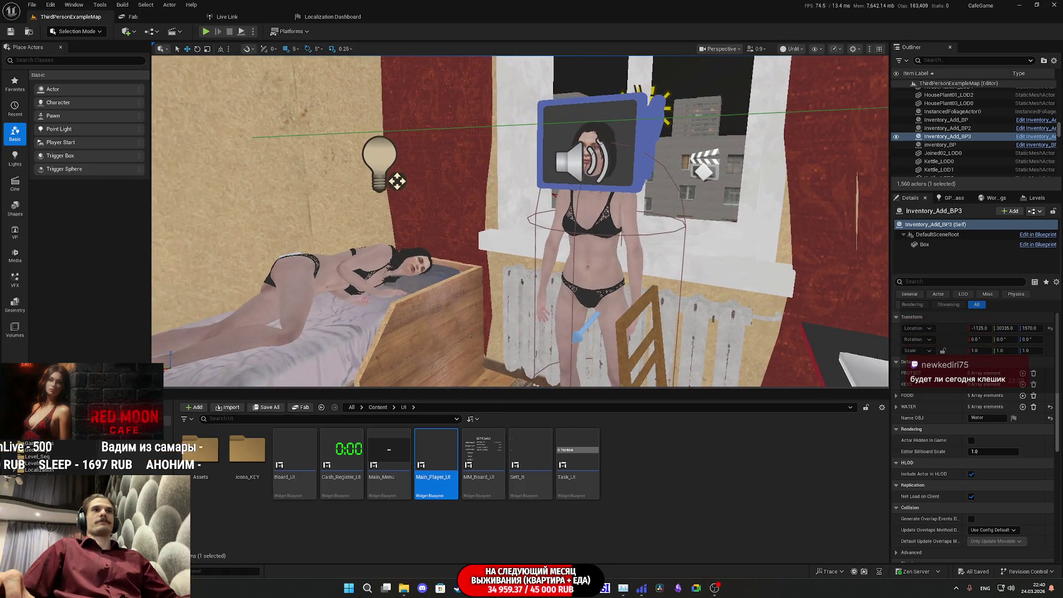
Frame the woman beside the desk and TV, then bring up the Twitch stream manager
key(f)
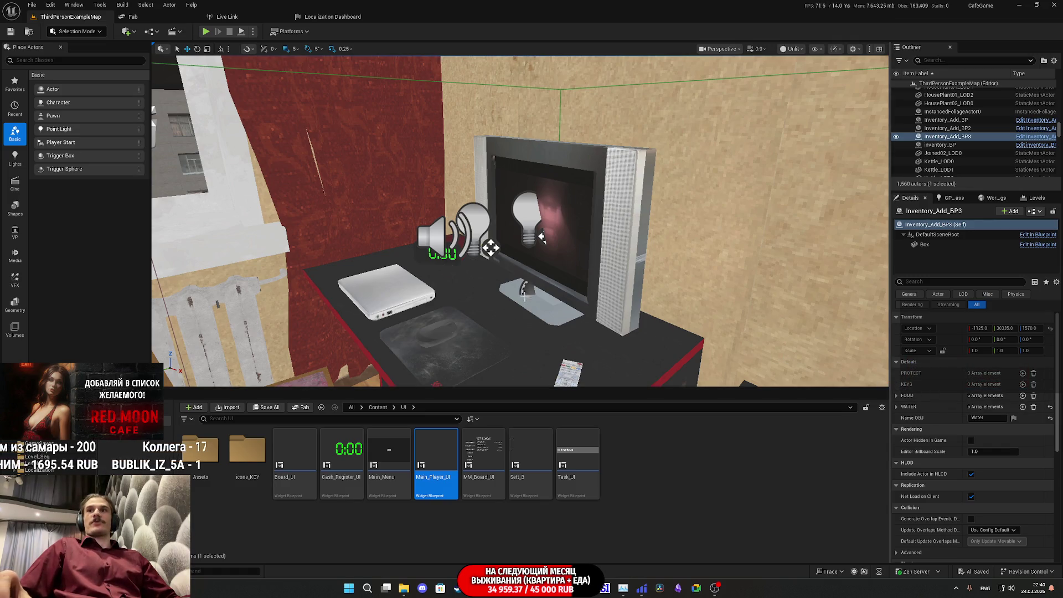
mouse_move(524, 296)
mouse_down()
mouse_move(524, 316)
mouse_move(421, 321)
mouse_move(472, 321)
mouse_move(551, 278)
mouse_move(634, 278)
mouse_move(454, 277)
mouse_move(432, 249)
mouse_move(492, 321)
mouse_move(501, 271)
mouse_move(564, 276)
mouse_up()
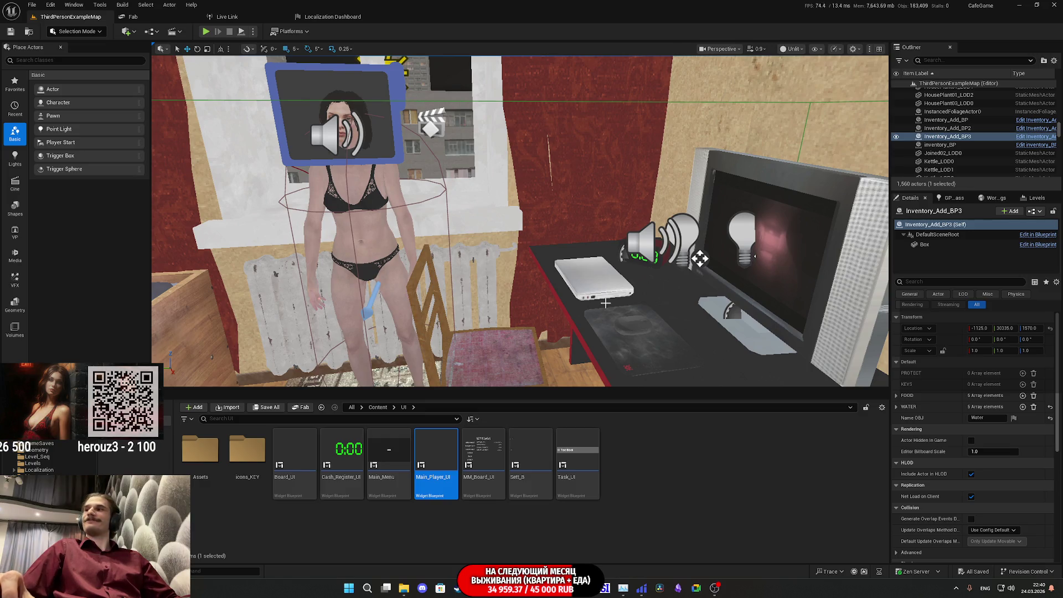
mouse_move(640, 301)
mouse_down()
mouse_move(656, 302)
mouse_move(651, 309)
mouse_up()
mouse_move(520, 222)
mouse_down()
mouse_move(554, 210)
mouse_move(537, 216)
mouse_move(656, 301)
mouse_up()
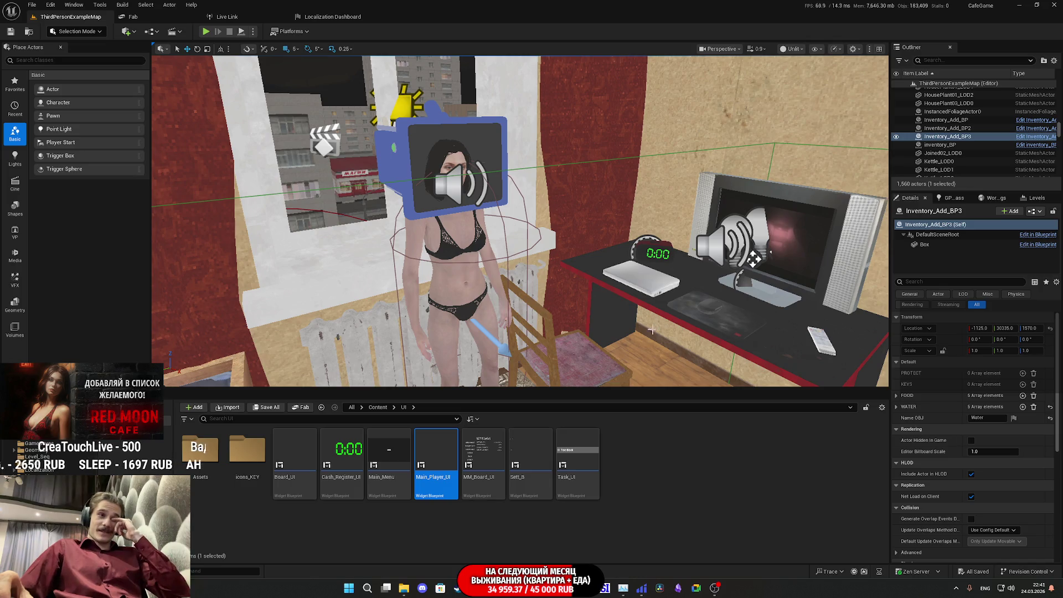
click(491, 564)
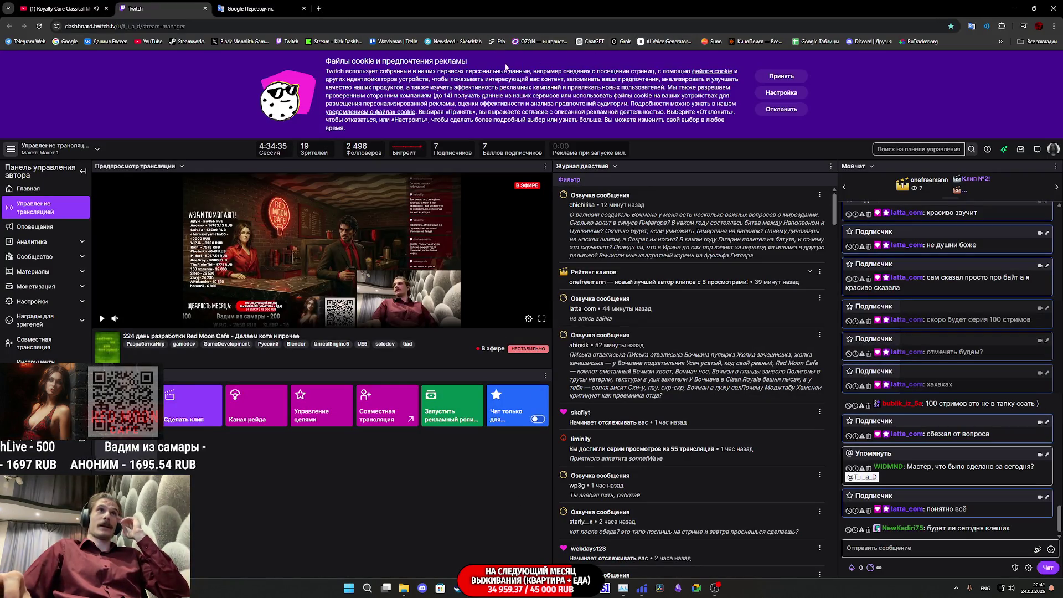
Open the Sketchfab bookmark in a background tab and switch to it
middle_click(454, 41)
click(363, 3)
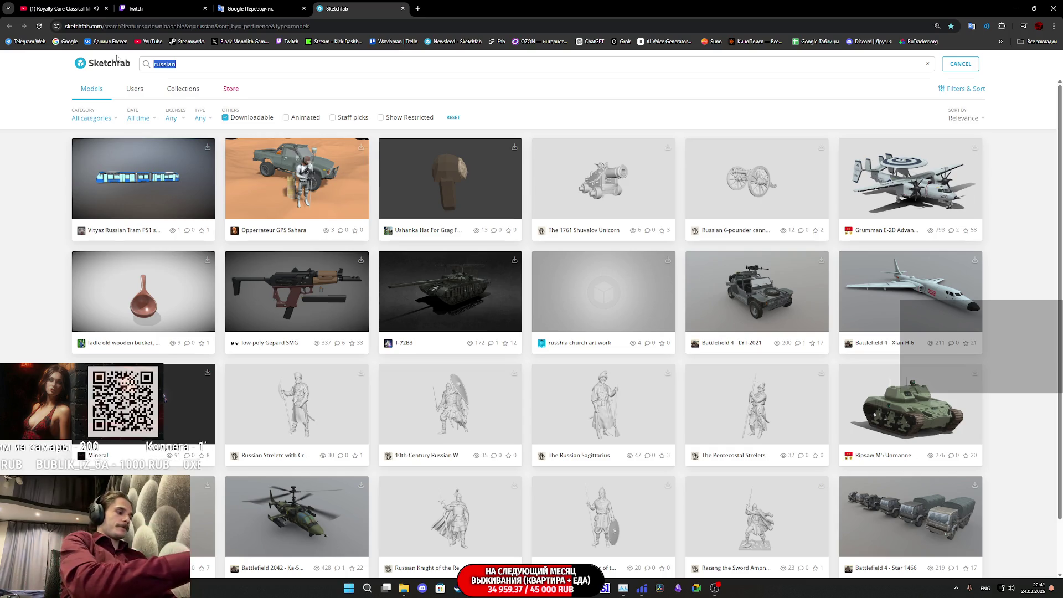
text(cat)
Search downloadable models for 'cat', then 'retr', then 'psx cat'
key(Return)
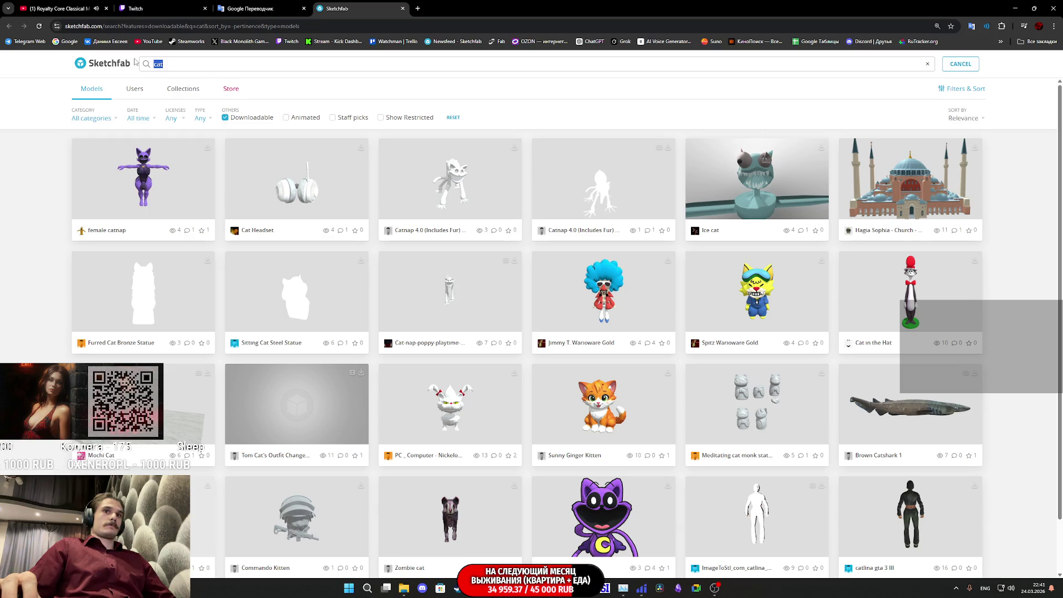
text(retr)
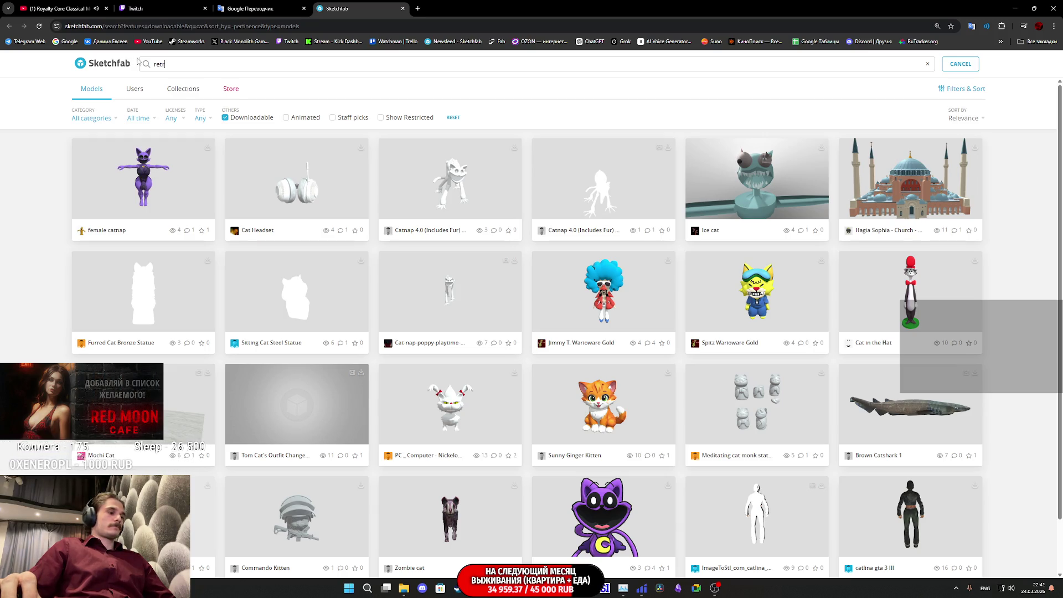
key(Return)
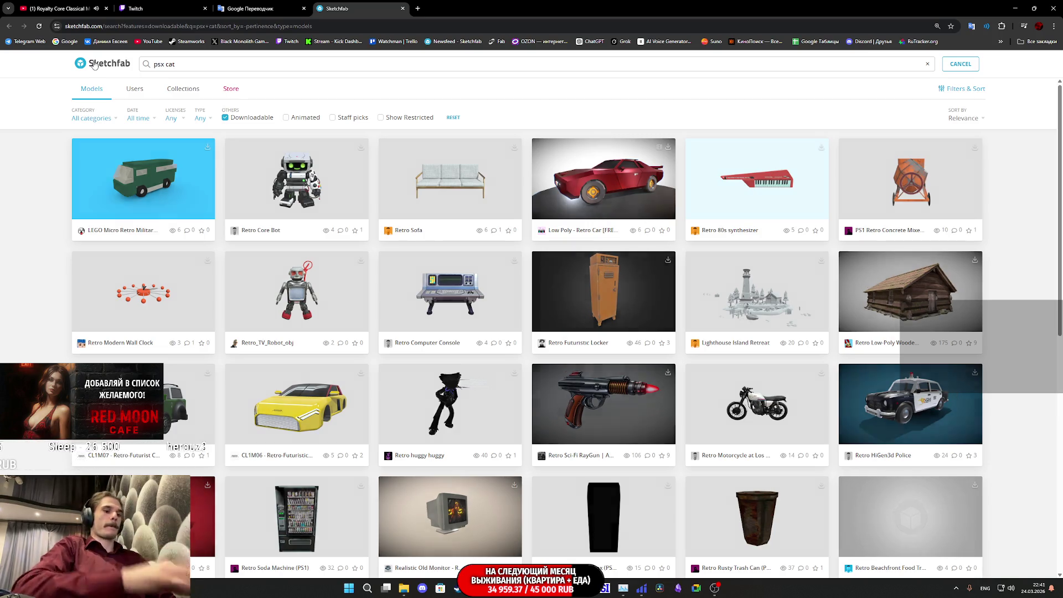
key(Return)
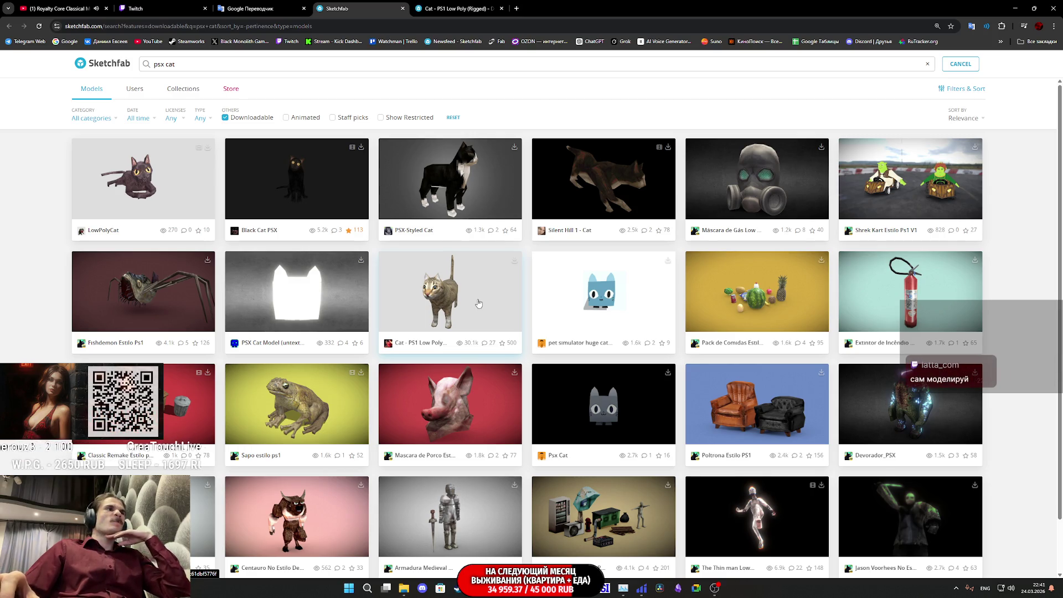
Switch to the Cat - PS1 Low Poly (Rigged) page and orbit the model to a front view
click(433, 6)
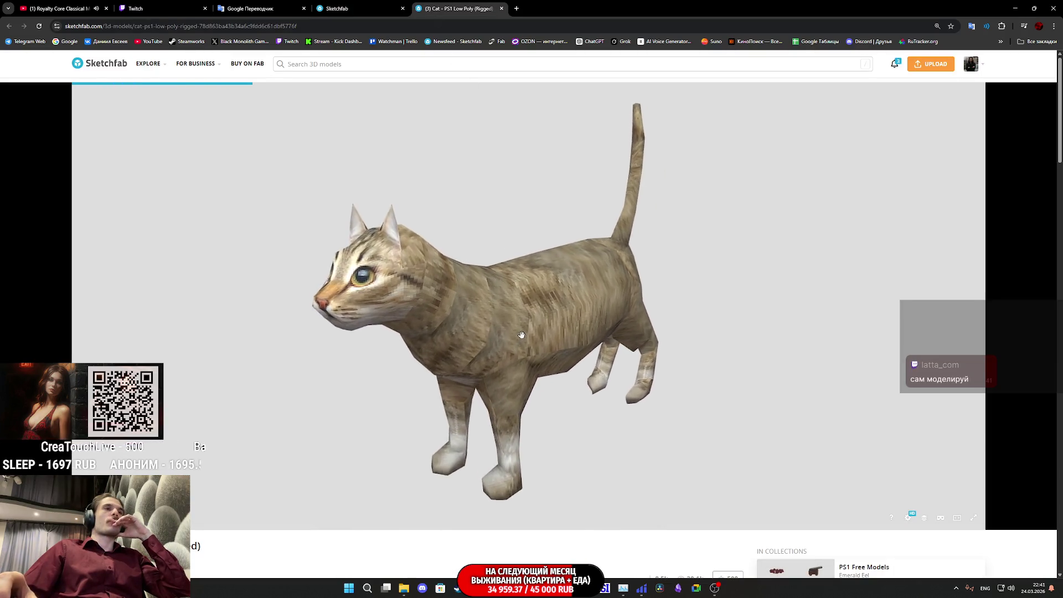
scroll(299, 554, down, 4)
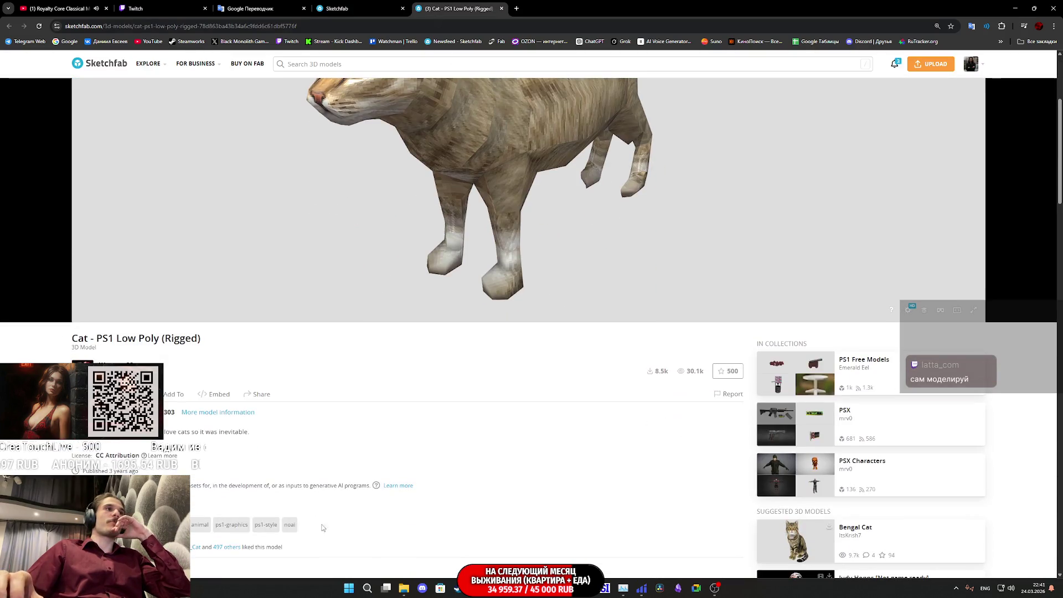
scroll(344, 474, up, 4)
mouse_move(389, 418)
mouse_down()
mouse_move(451, 332)
mouse_move(427, 327)
mouse_up()
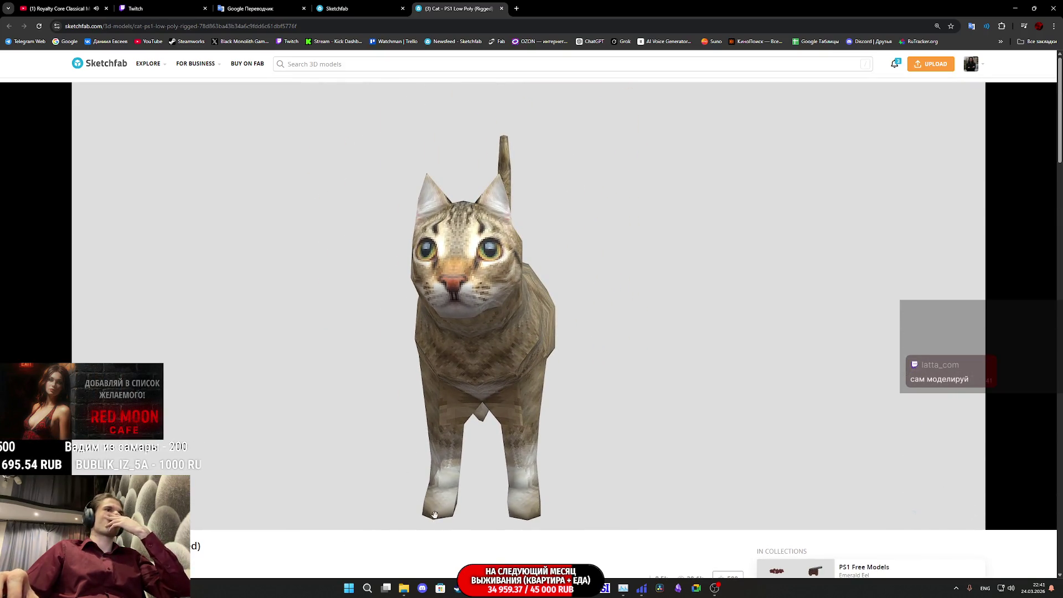
scroll(419, 542, down, 5)
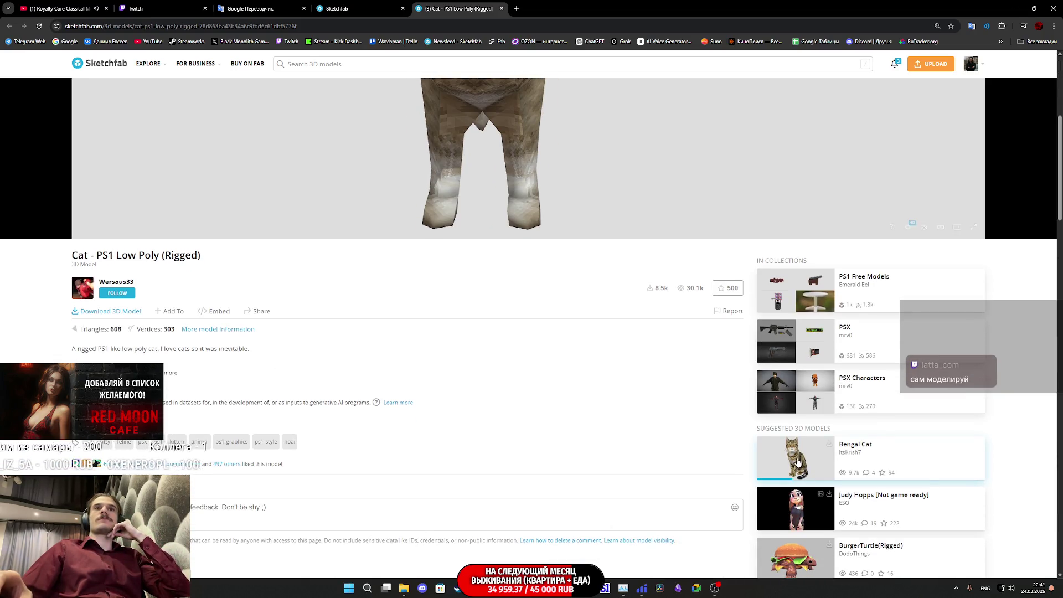
scroll(662, 434, up, 4)
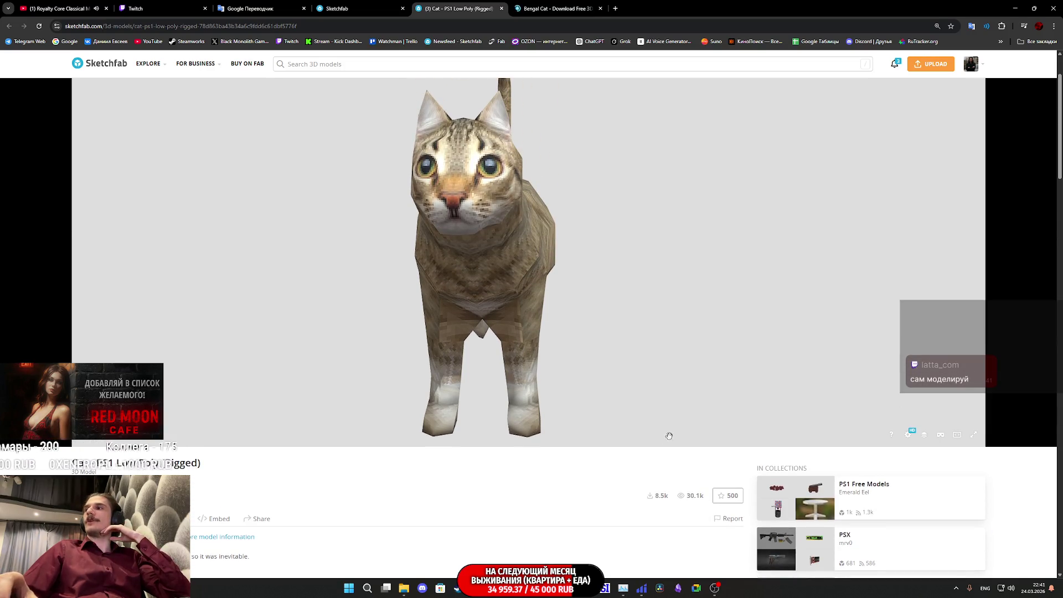
Look over the Bengal Cat page, then close that tab
click(545, 7)
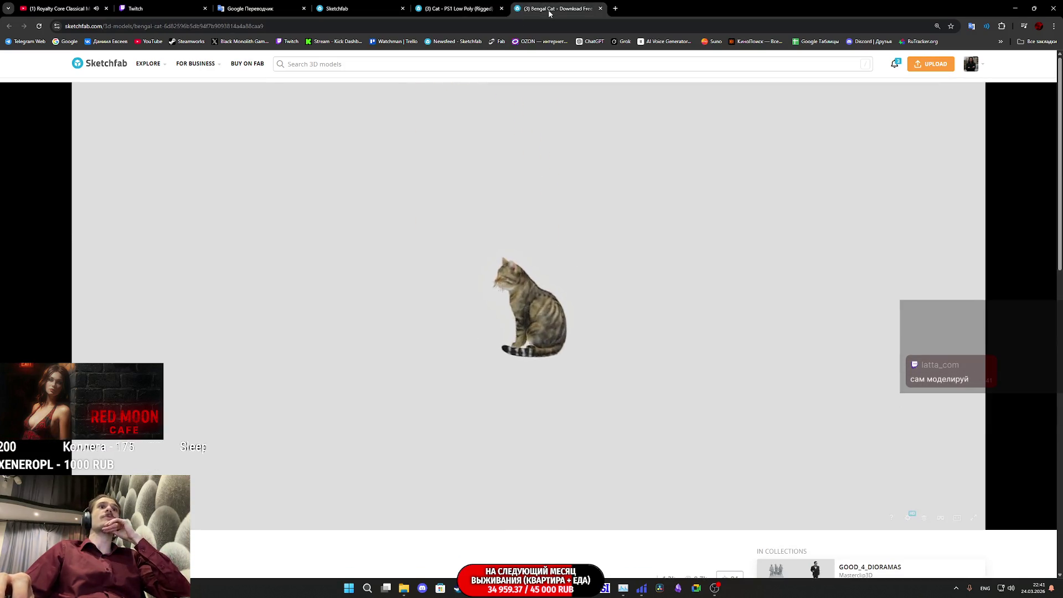
scroll(442, 497, down, 4)
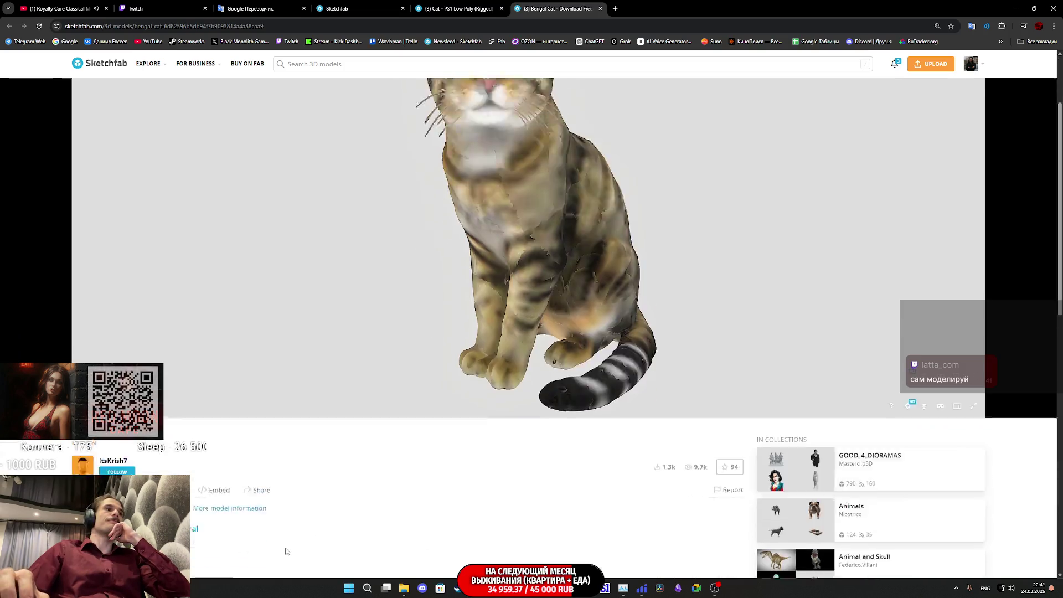
scroll(423, 365, up, 4)
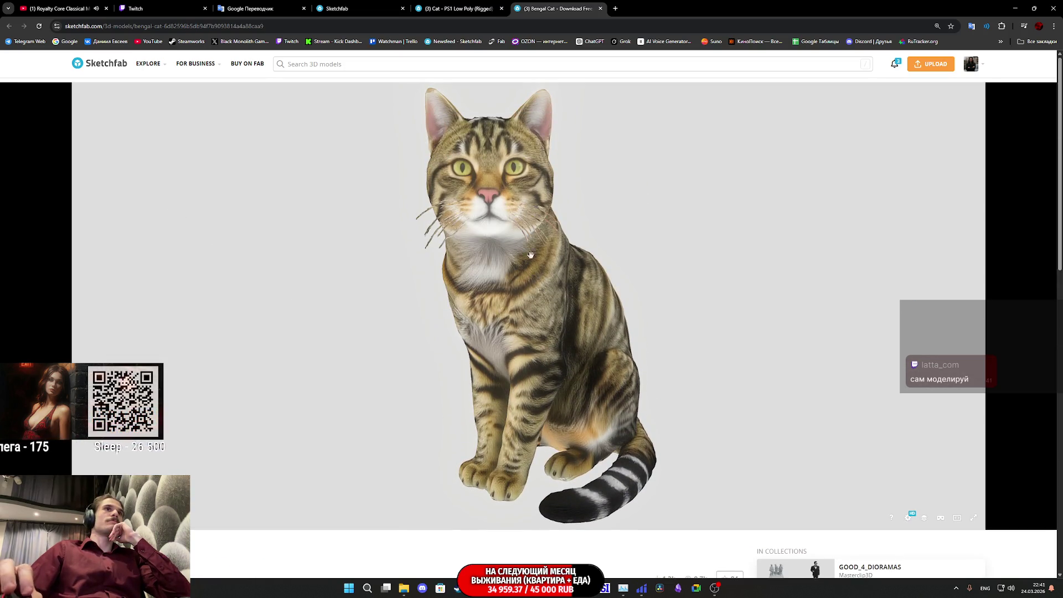
middle_click(558, 4)
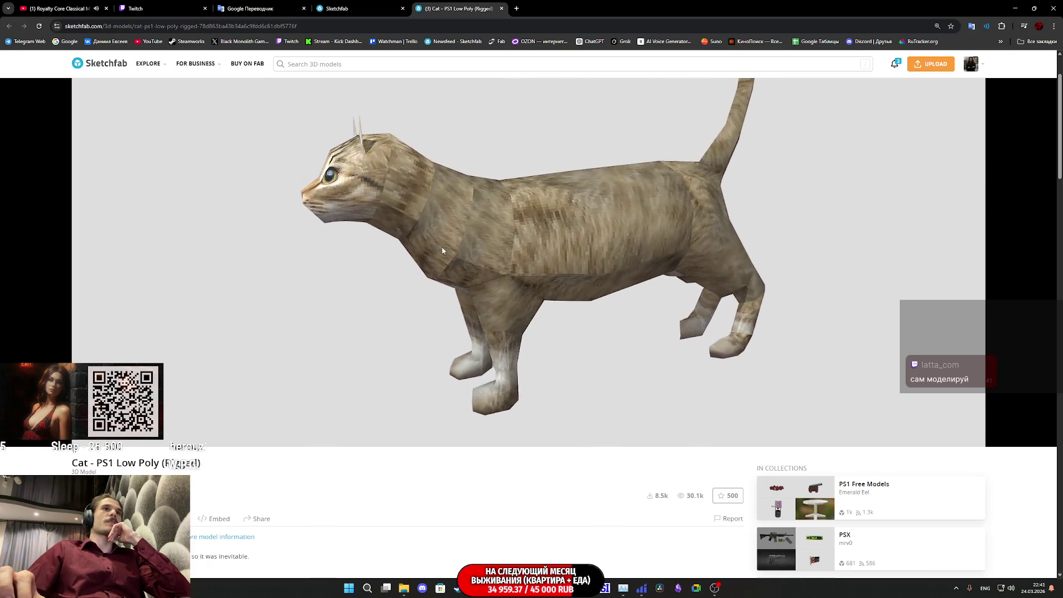
Orbit the PS1 cat and view it in Model Inspector Wireframe, then back to Final Render
mouse_move(416, 239)
mouse_down()
mouse_move(538, 226)
mouse_move(476, 236)
mouse_move(498, 249)
mouse_move(451, 280)
mouse_move(643, 303)
mouse_move(560, 297)
mouse_move(512, 310)
mouse_move(526, 297)
mouse_move(408, 327)
mouse_move(520, 268)
mouse_move(534, 287)
mouse_up()
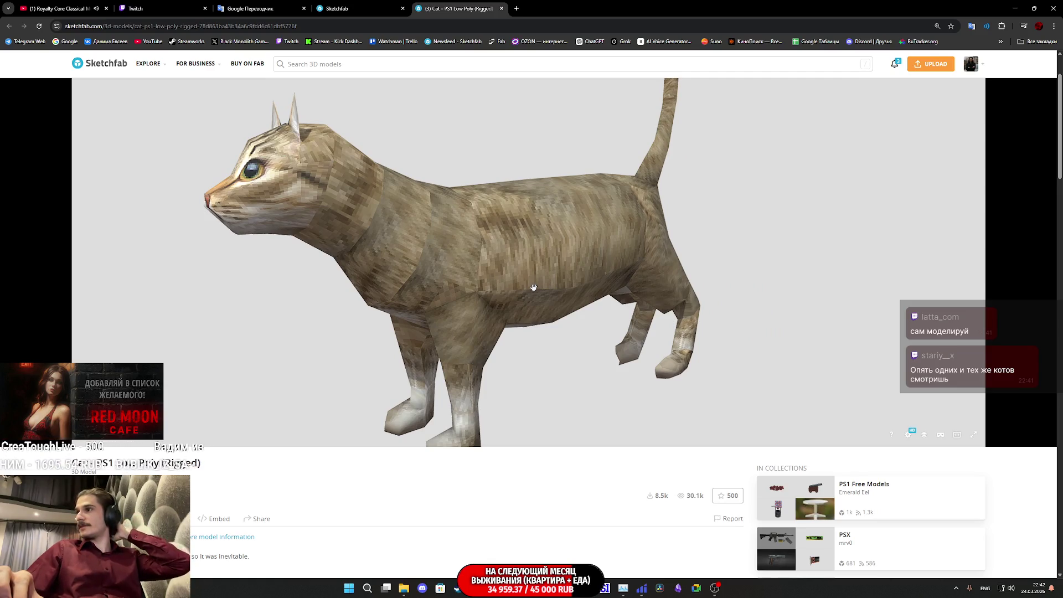
drag(530, 256, 876, 356)
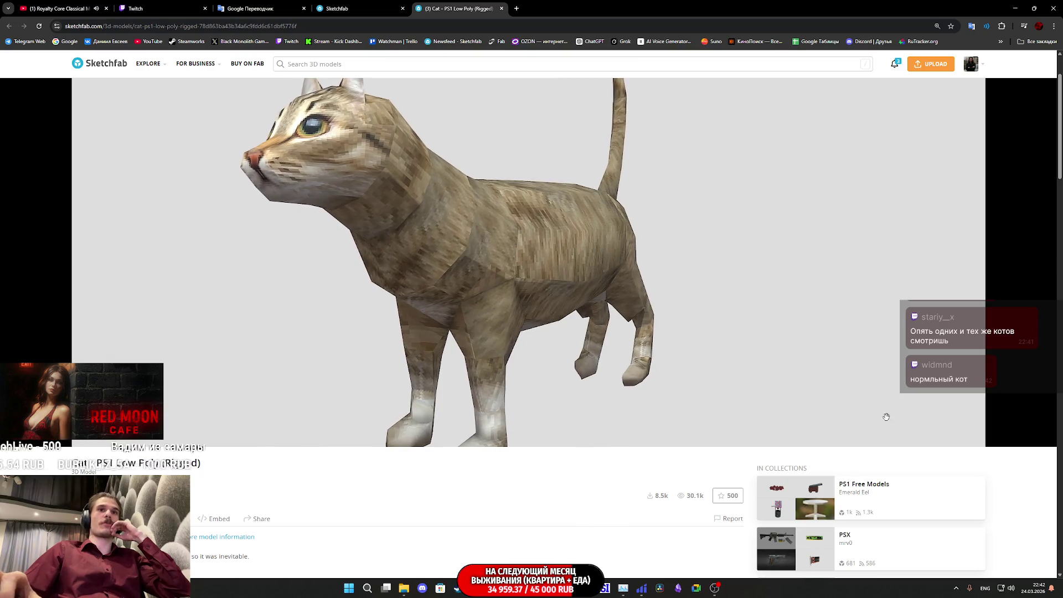
click(924, 434)
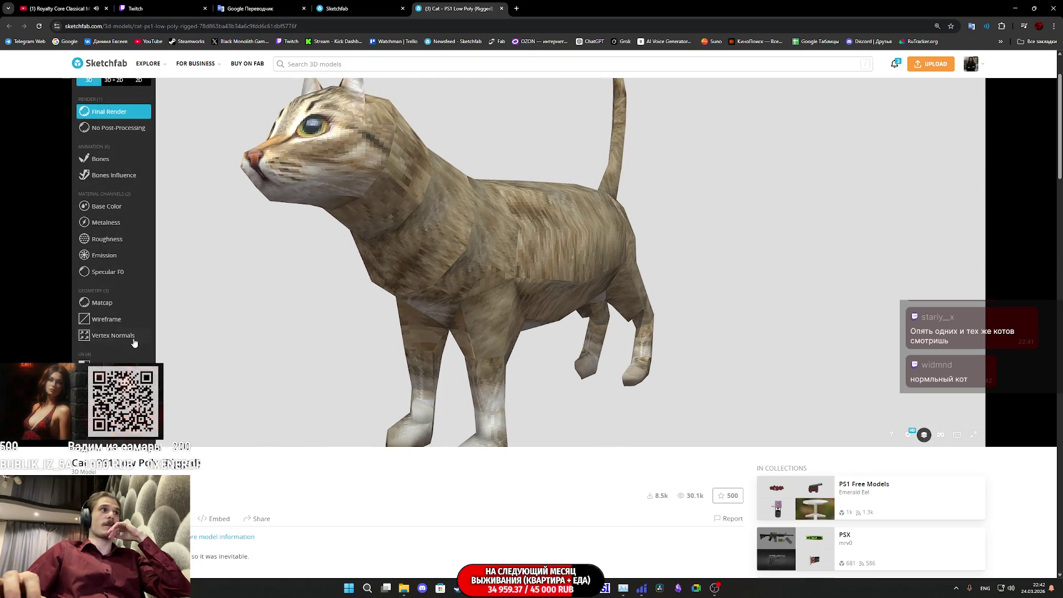
click(107, 319)
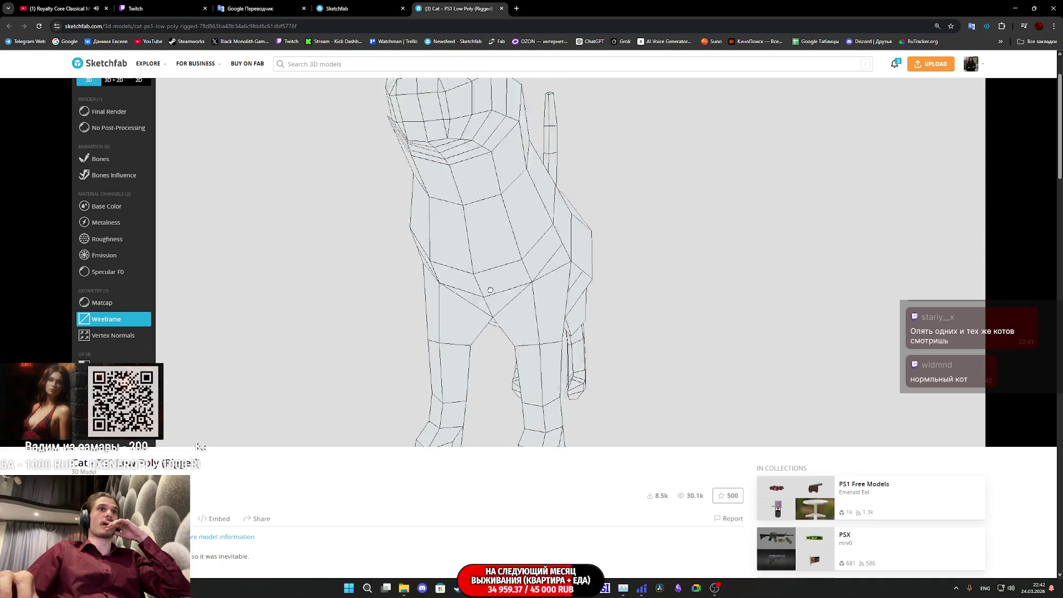
mouse_move(499, 299)
mouse_down()
mouse_move(412, 307)
mouse_move(380, 289)
mouse_move(439, 267)
mouse_move(329, 293)
mouse_move(513, 286)
mouse_move(312, 274)
mouse_up()
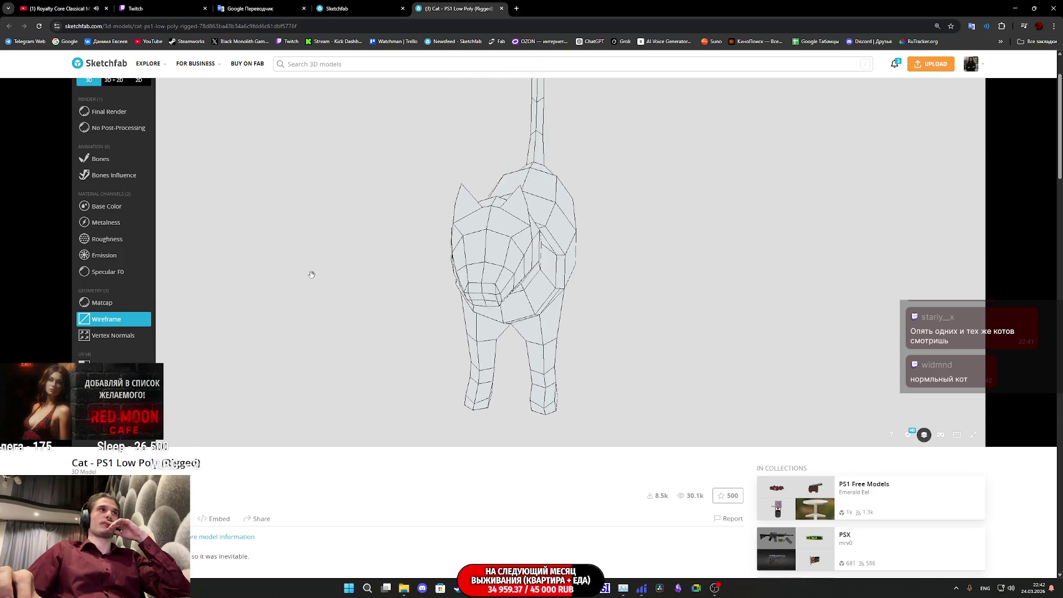
click(110, 113)
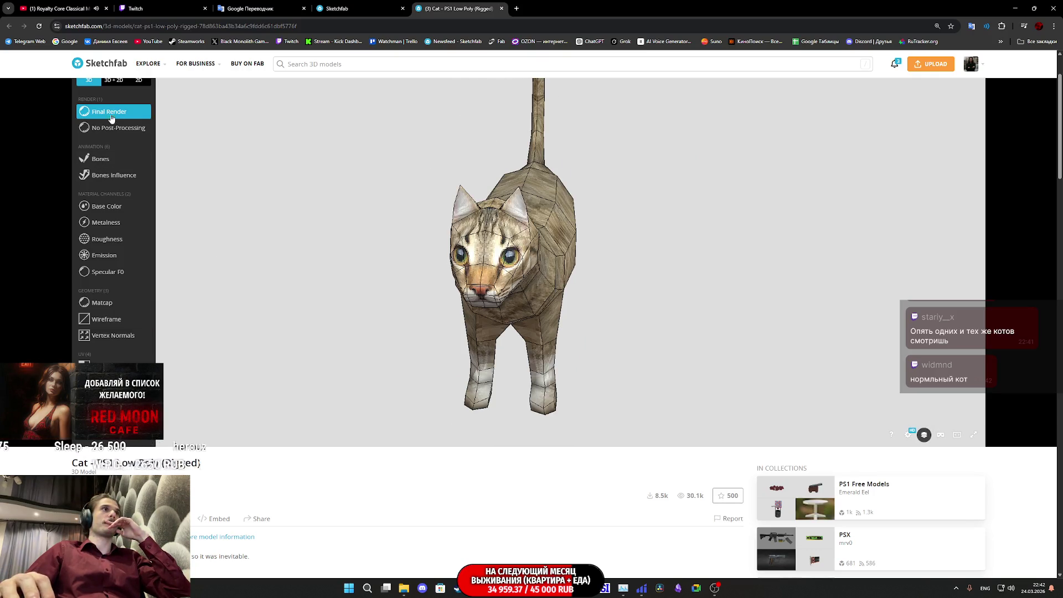
Orbit the textured cat to a side view and return to the psx cat results
scroll(517, 306, up, 5)
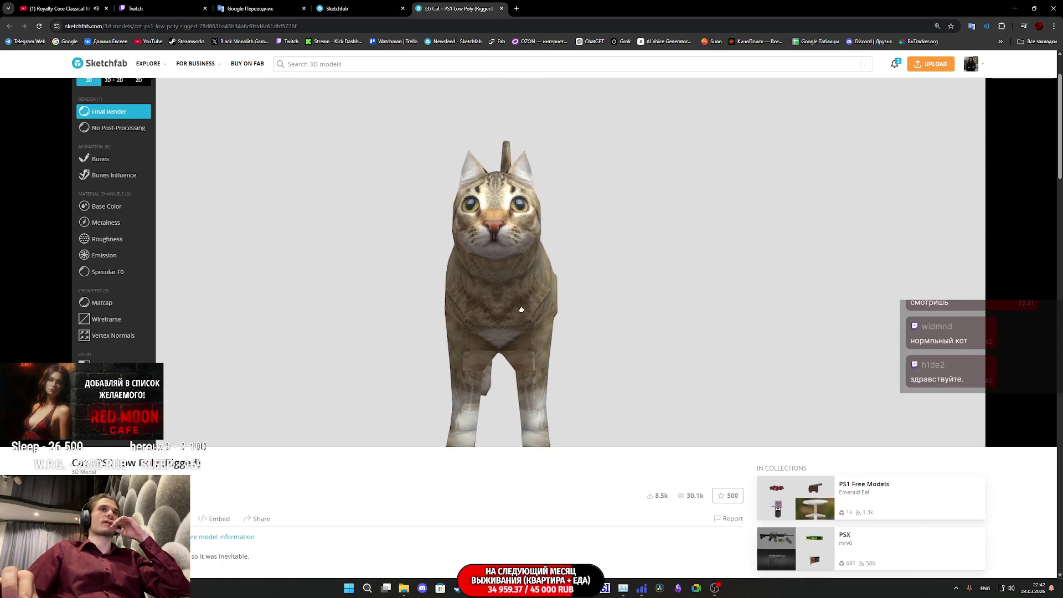
drag(508, 317, 450, 322)
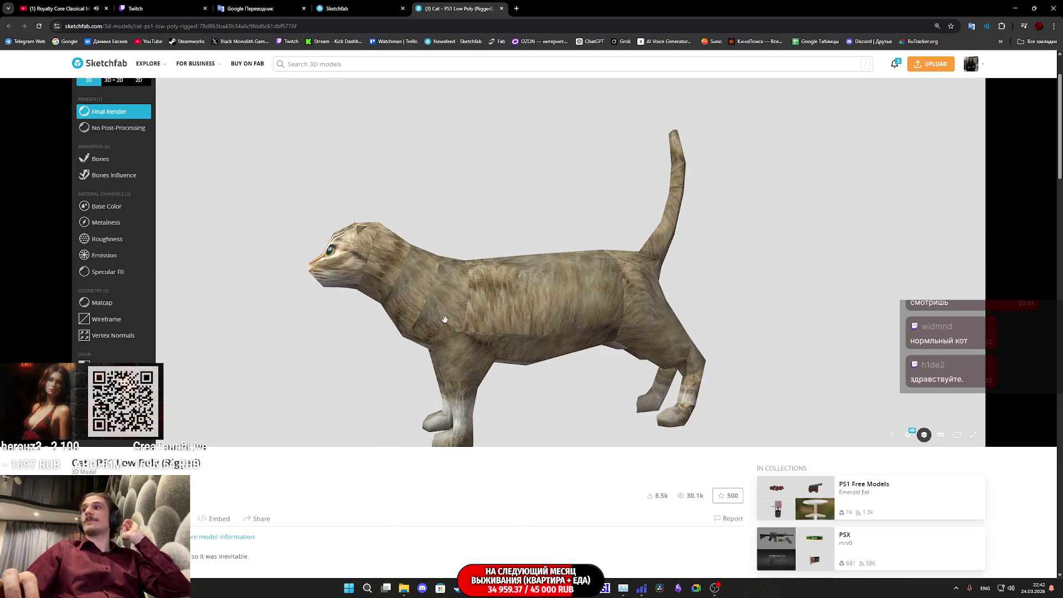
scroll(524, 317, up, 5)
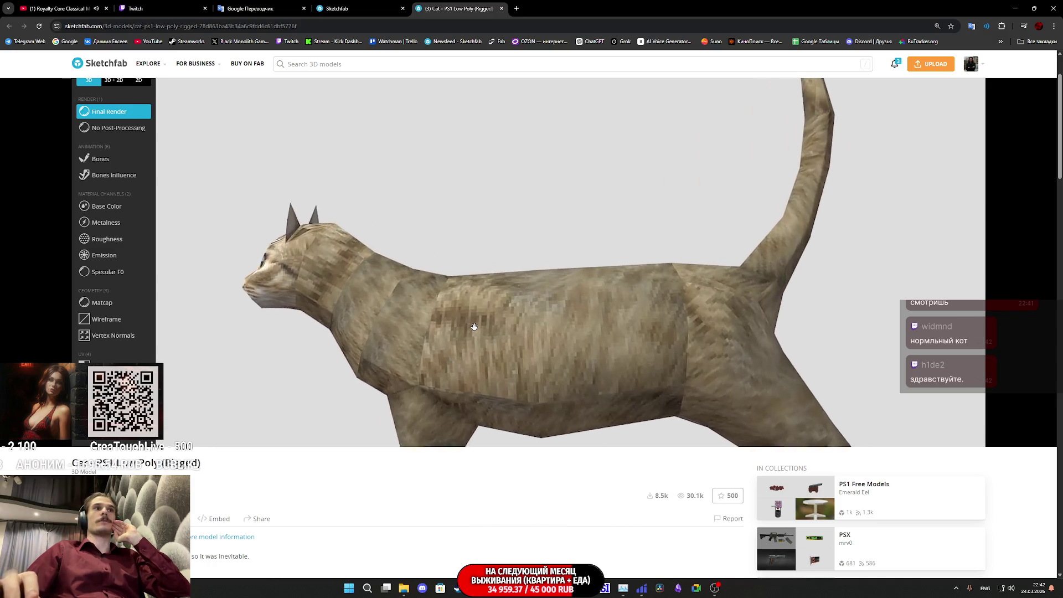
scroll(524, 316, down, 5)
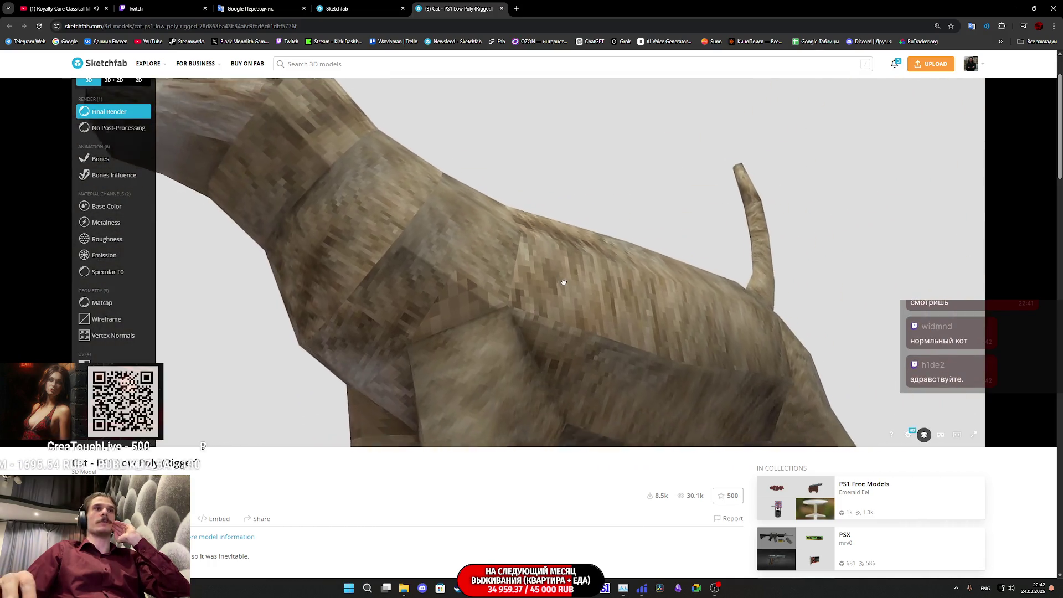
scroll(543, 354, down, 5)
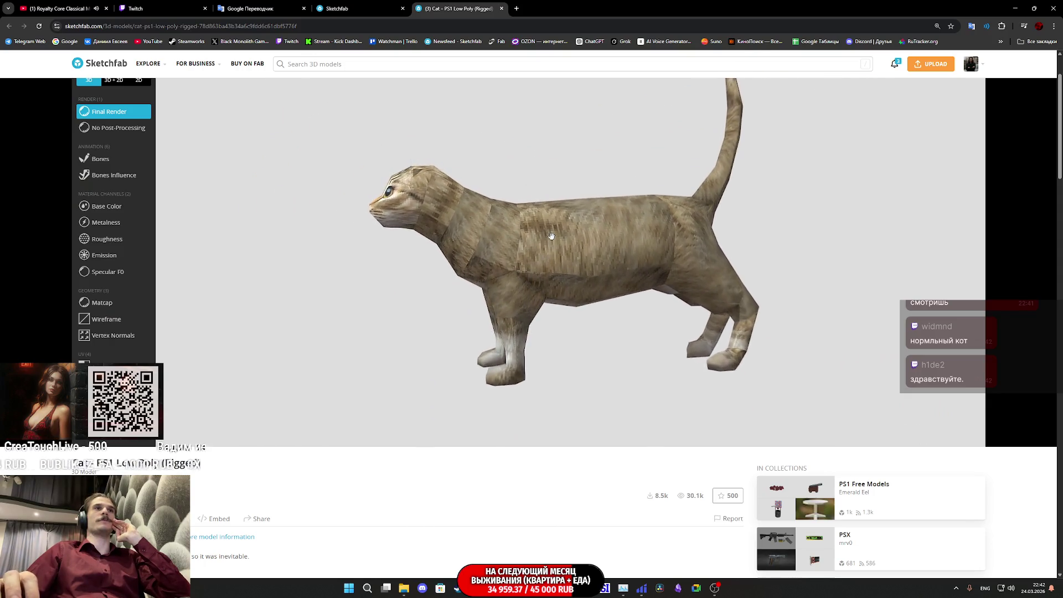
click(374, 9)
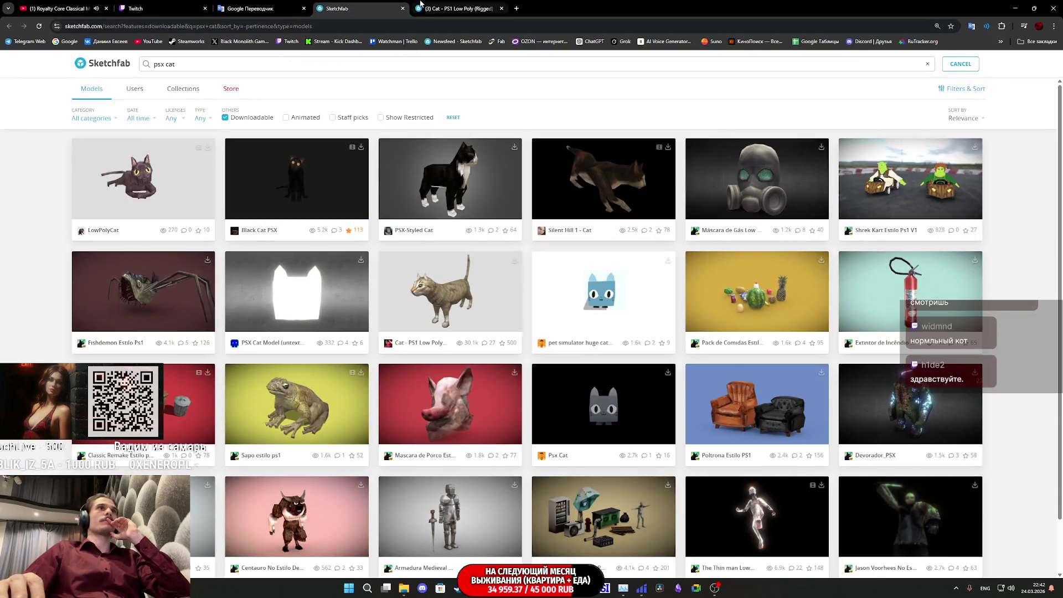
Return to the PS1 cat viewer and inspect it in wireframe from the back and side
click(421, 6)
scroll(534, 292, up, 6)
mouse_move(534, 293)
mouse_down()
mouse_move(604, 350)
mouse_move(563, 353)
mouse_up()
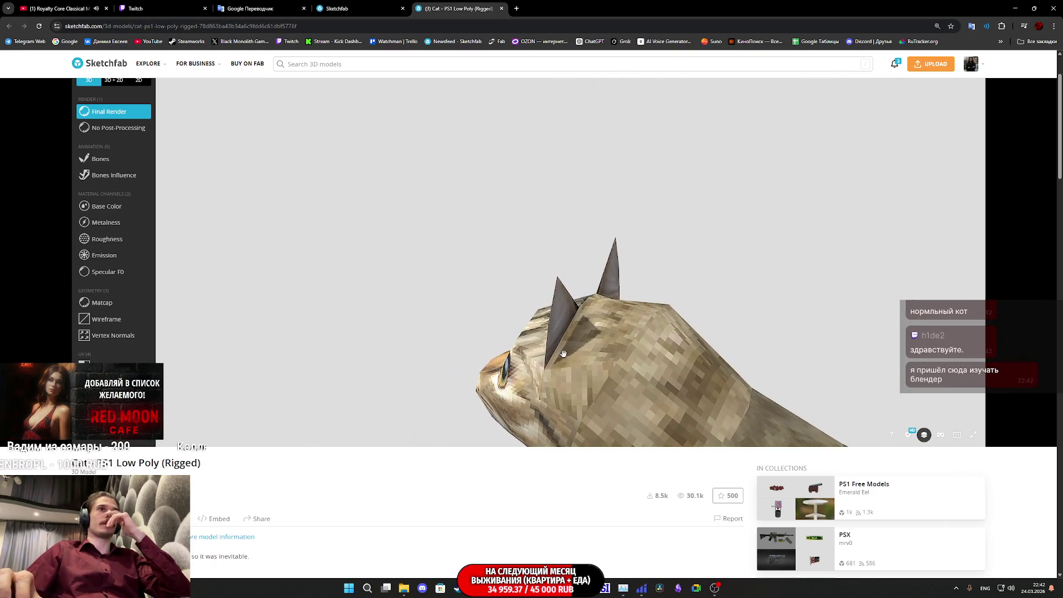
click(114, 324)
mouse_move(465, 332)
mouse_down()
mouse_move(490, 340)
mouse_move(524, 310)
mouse_up()
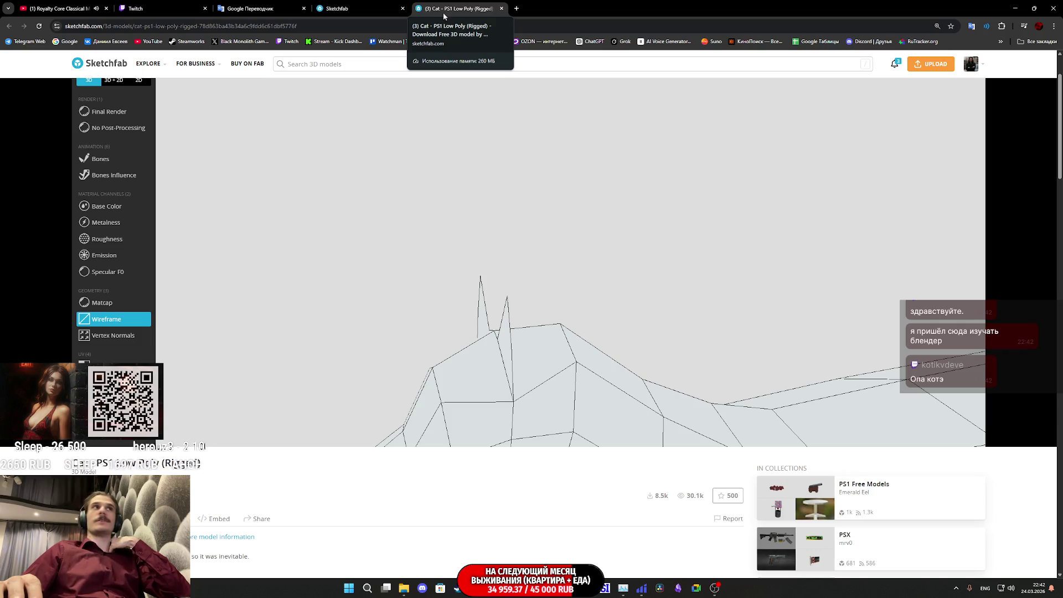
Open the PSX-Styled Cat from the search results and study its wireframe topology
click(390, 8)
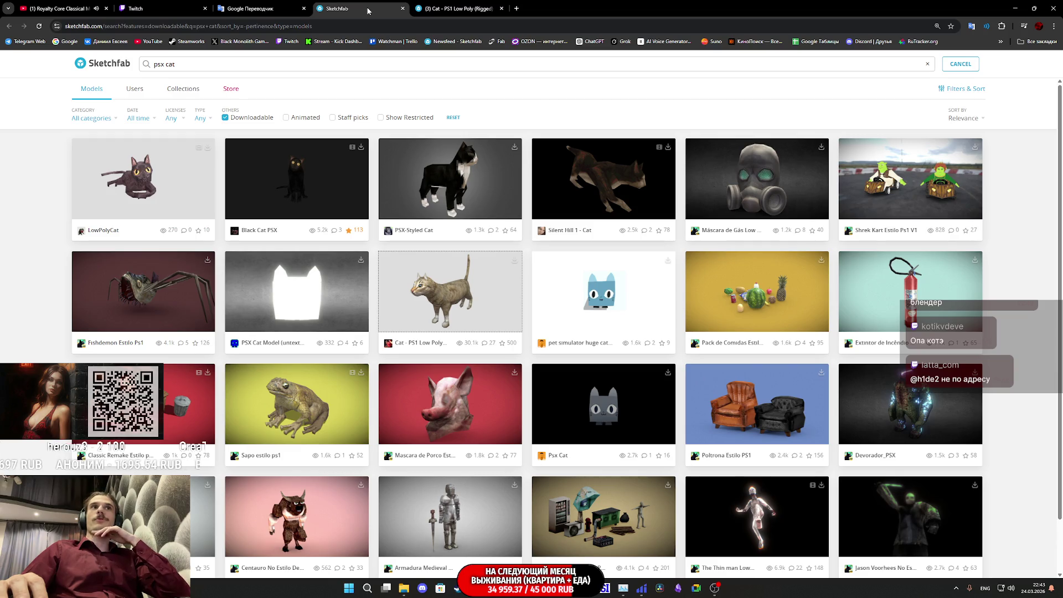
middle_click(448, 196)
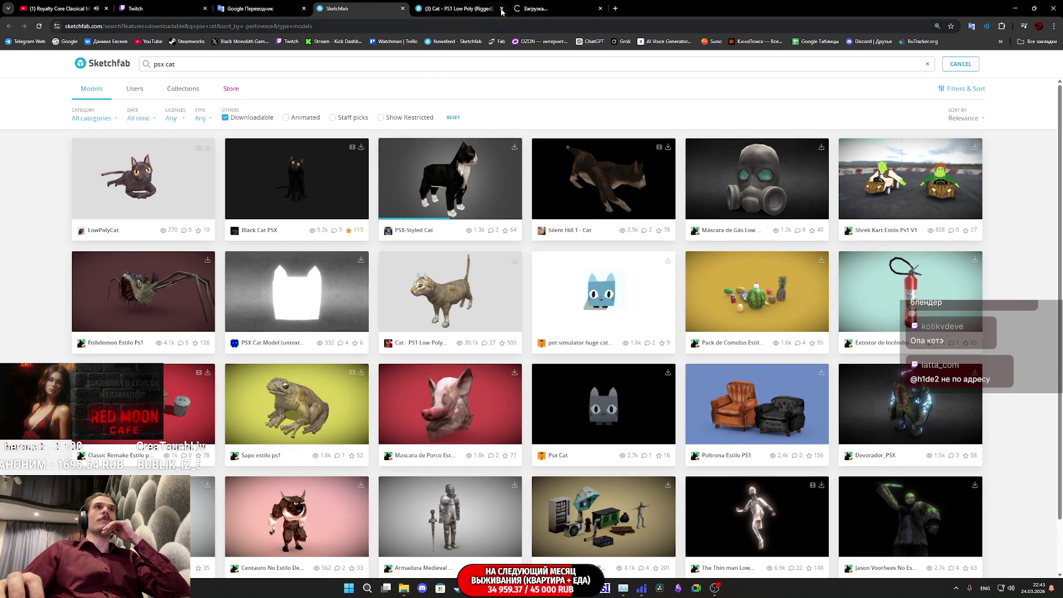
click(536, 8)
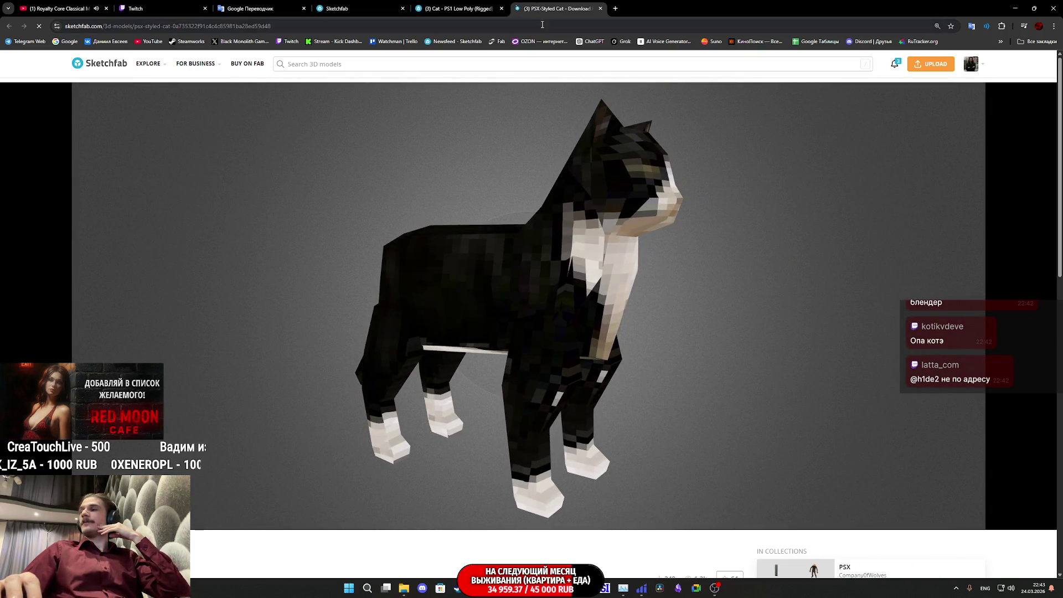
drag(646, 311, 561, 333)
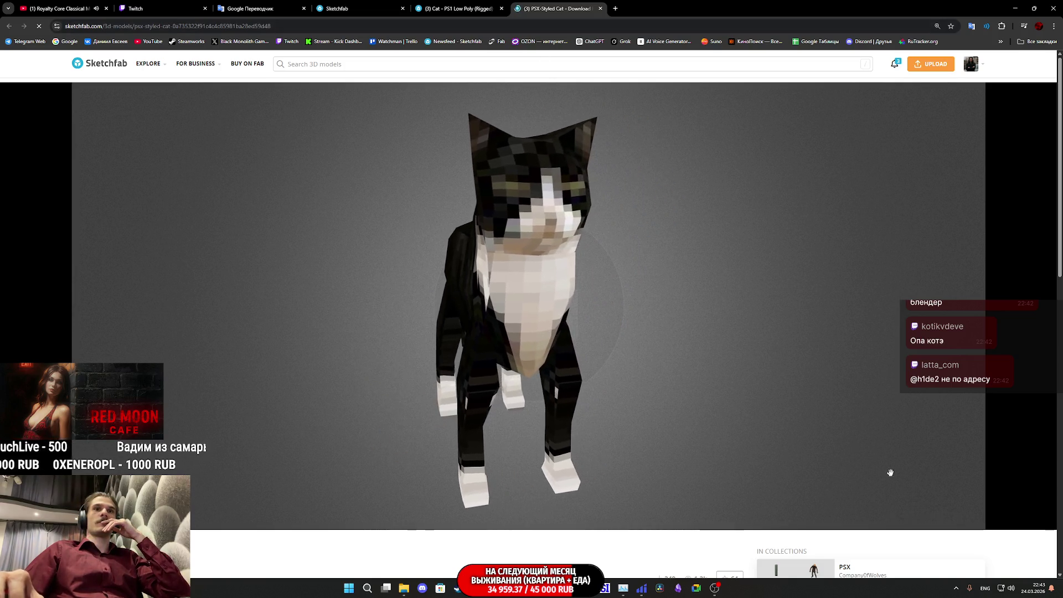
click(923, 517)
click(113, 336)
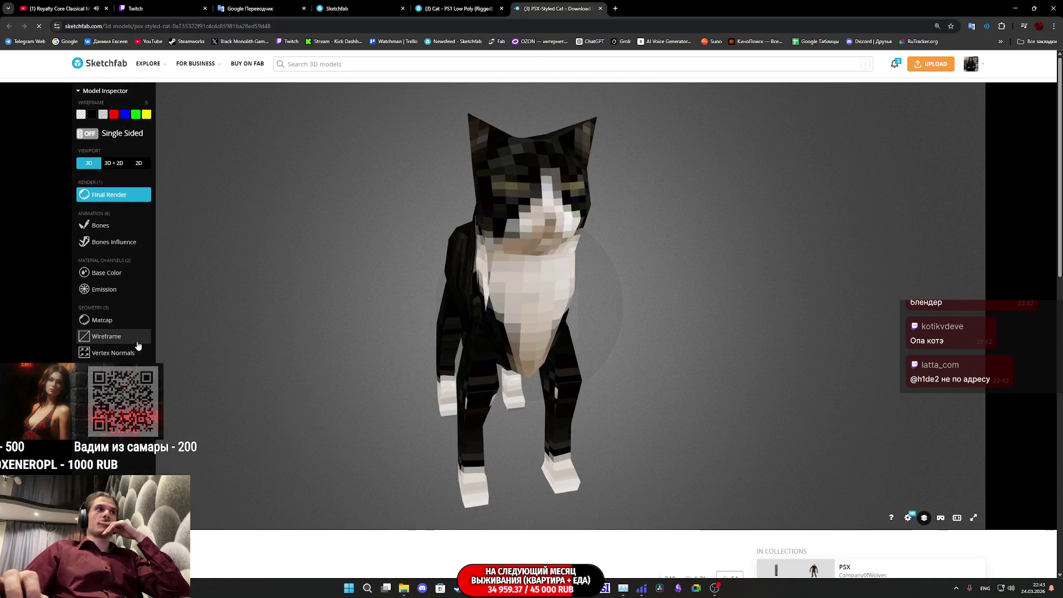
mouse_move(480, 268)
mouse_down()
mouse_move(636, 216)
mouse_move(678, 256)
mouse_move(620, 280)
mouse_up()
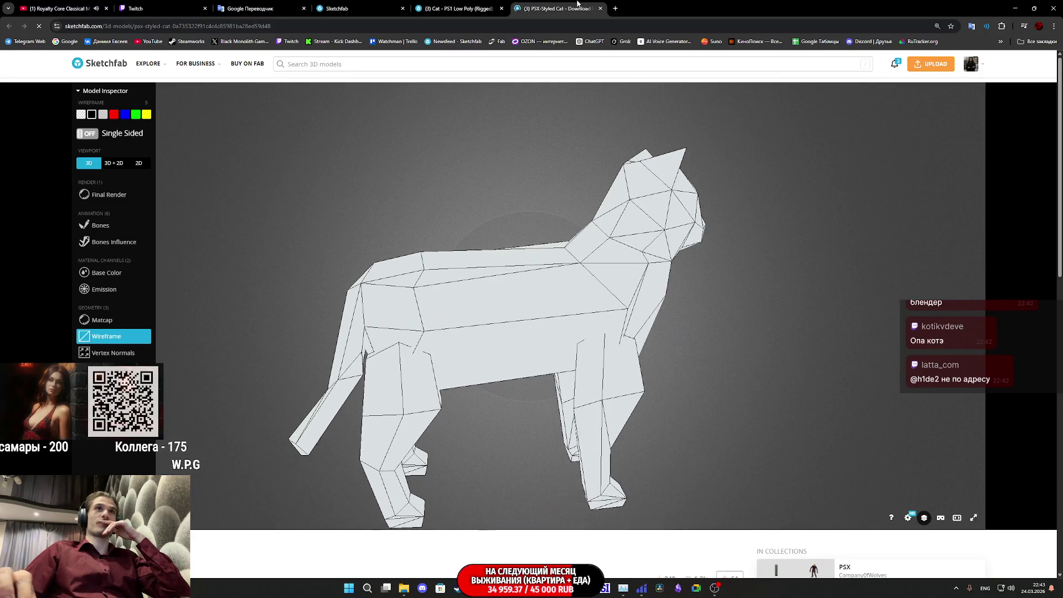
Close the PSX-Styled Cat and open download options for Cat - PS1 Low Poly (Rigged)
middle_click(556, 5)
click(340, 9)
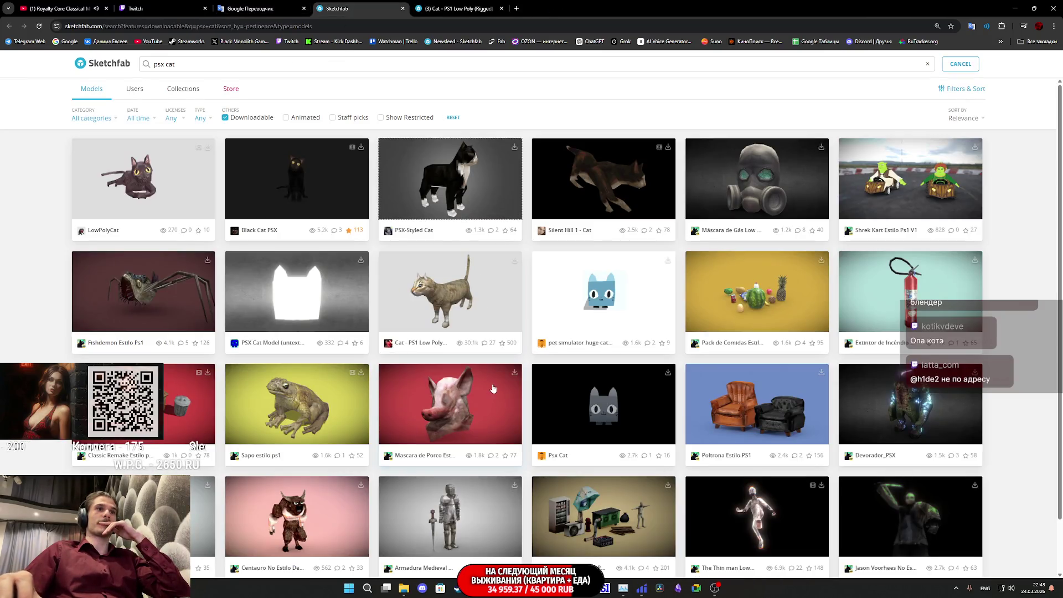
scroll(494, 388, down, 2)
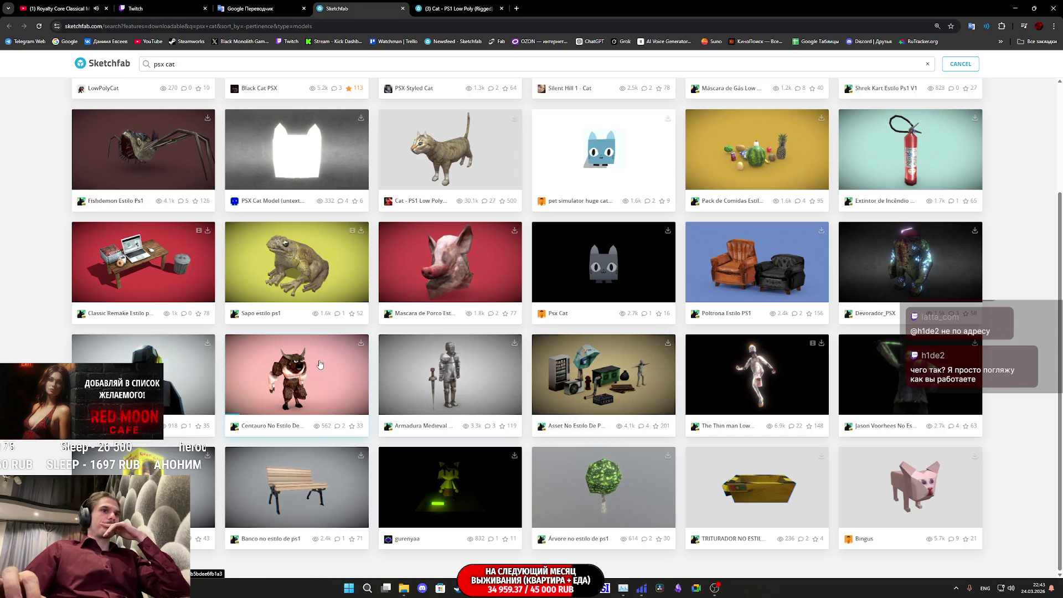
scroll(323, 365, up, 2)
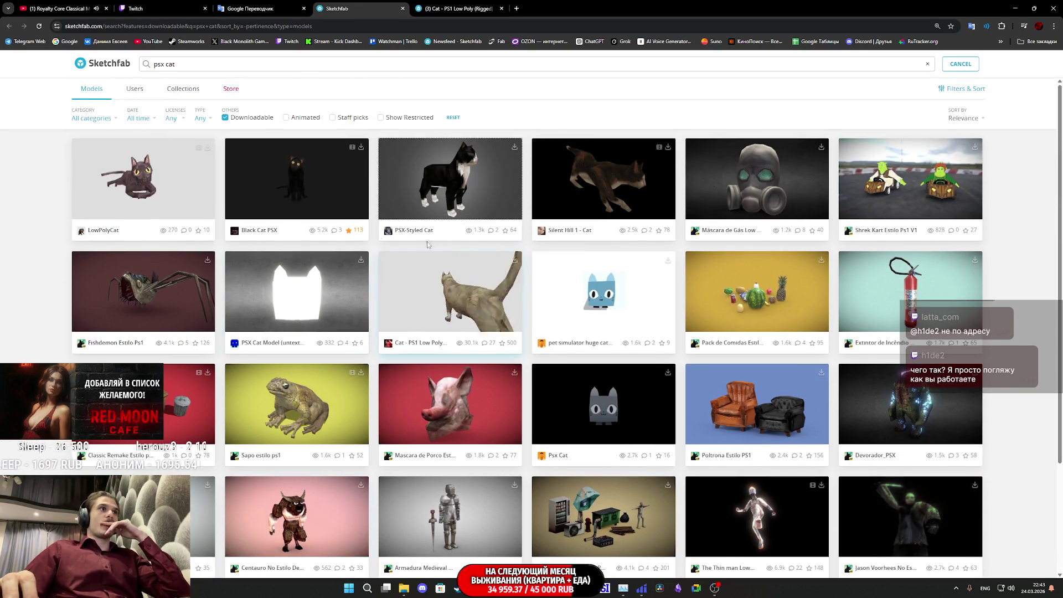
click(451, 5)
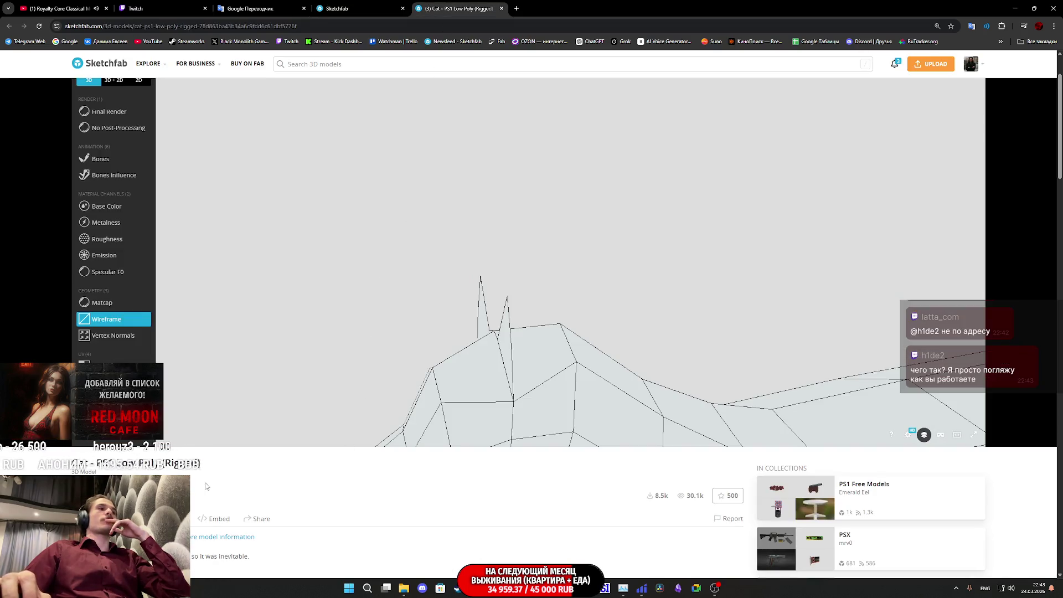
scroll(206, 486, down, 2)
click(116, 393)
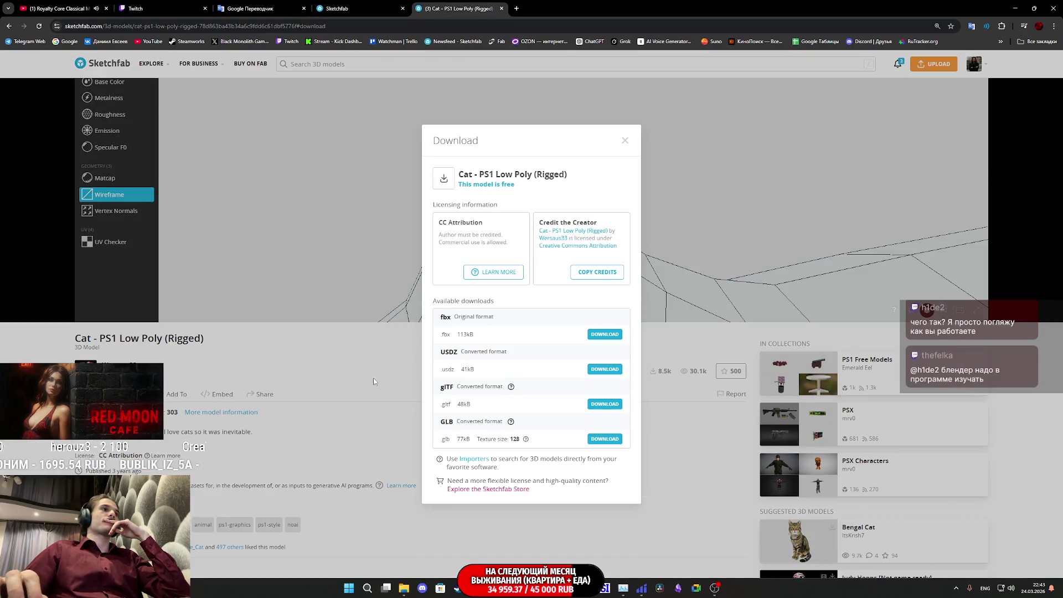
Save the original fbx as cat-ps1-low-poly-rigged.zip to Downloads, then close the Download popup
click(610, 339)
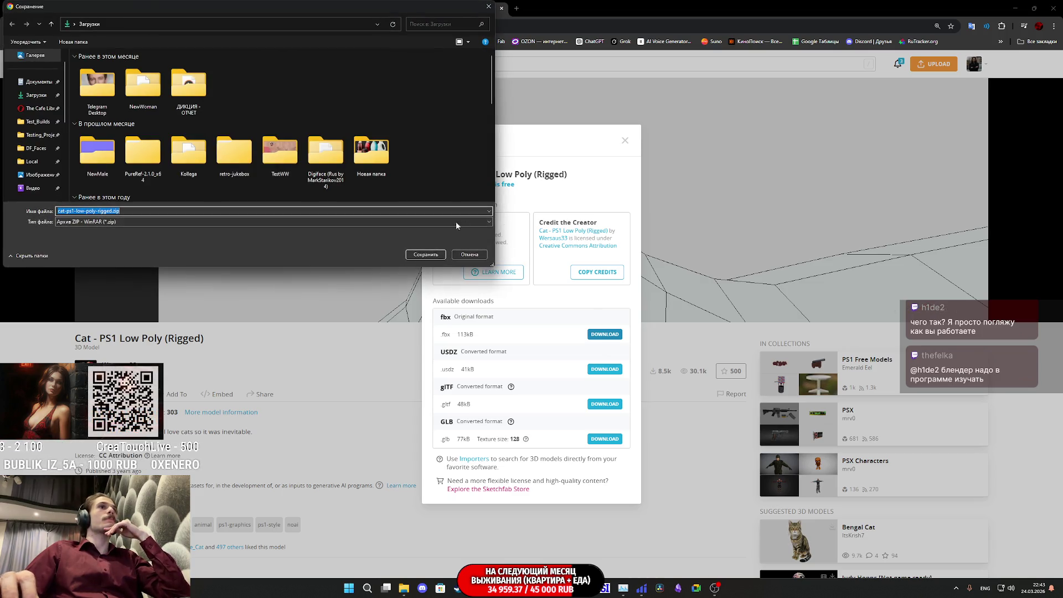
click(425, 255)
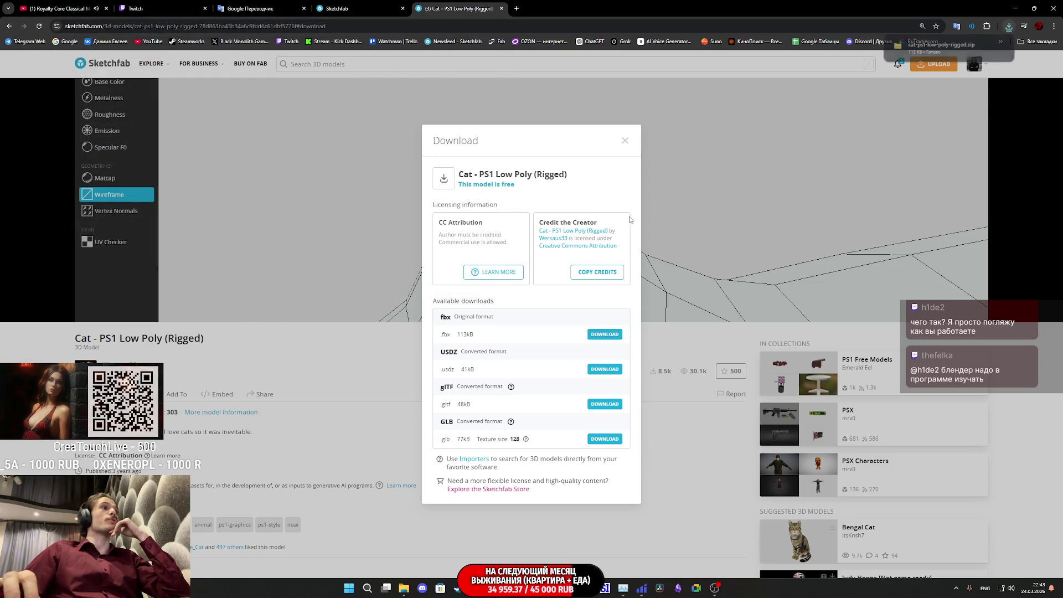
click(294, 343)
scroll(294, 343, up, 4)
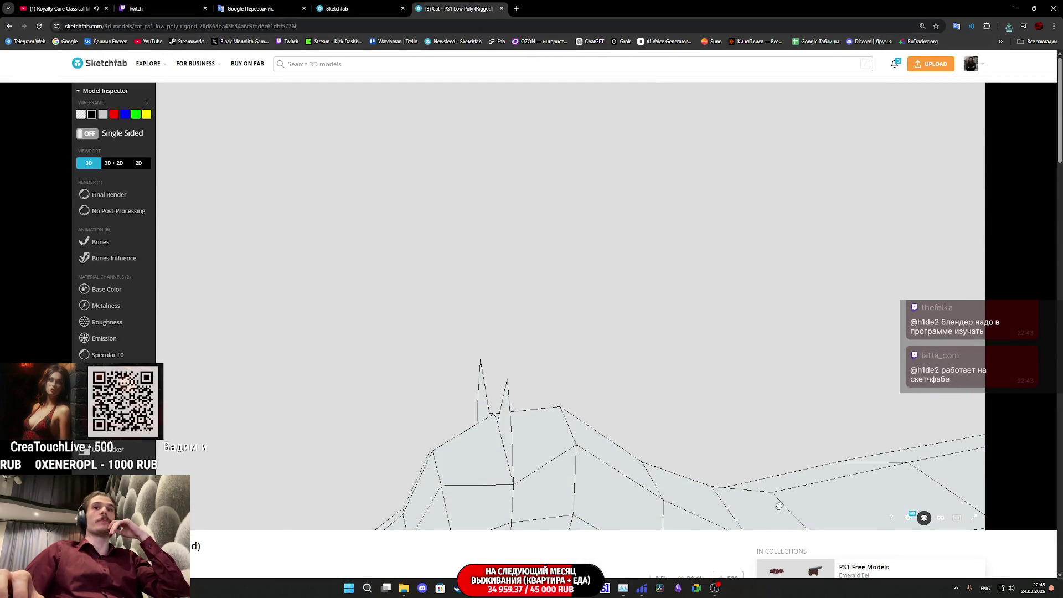
Switch Model Inspector from Bones Influence to Final Render to reveal the cat's fur texture
click(95, 258)
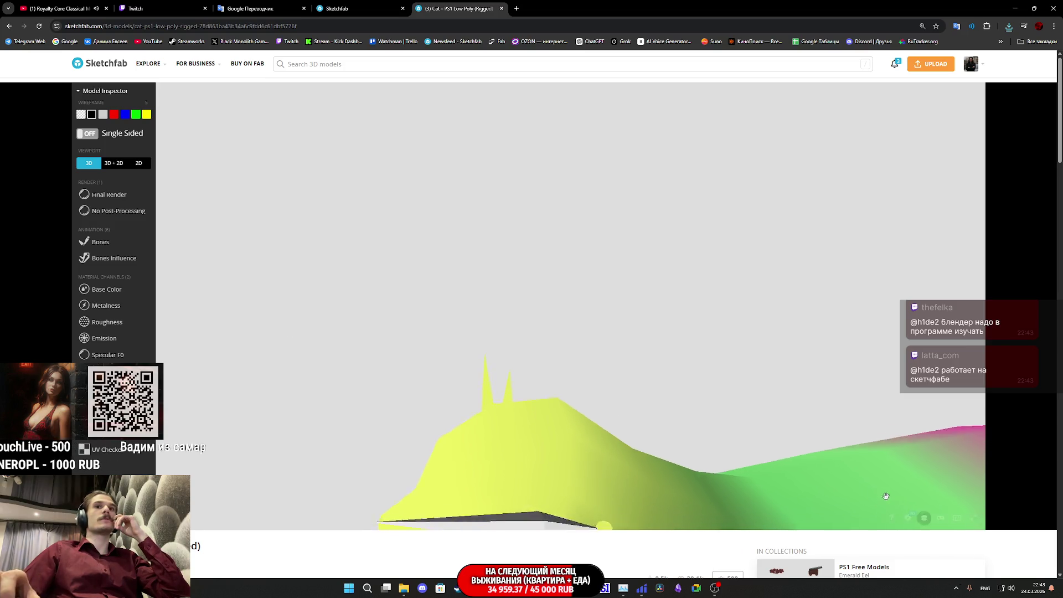
click(109, 195)
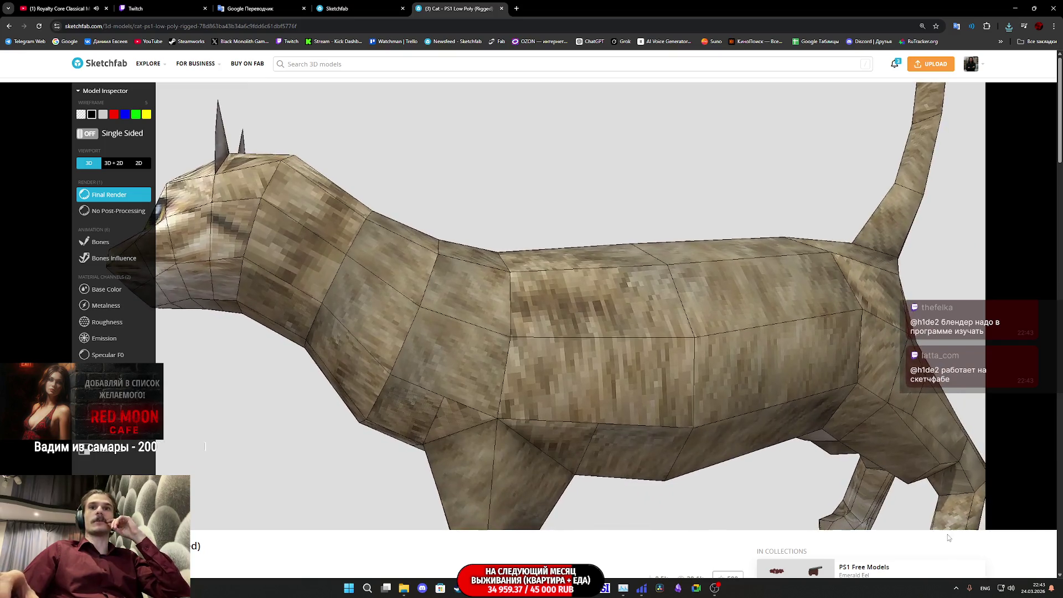
scroll(634, 346, down, 3)
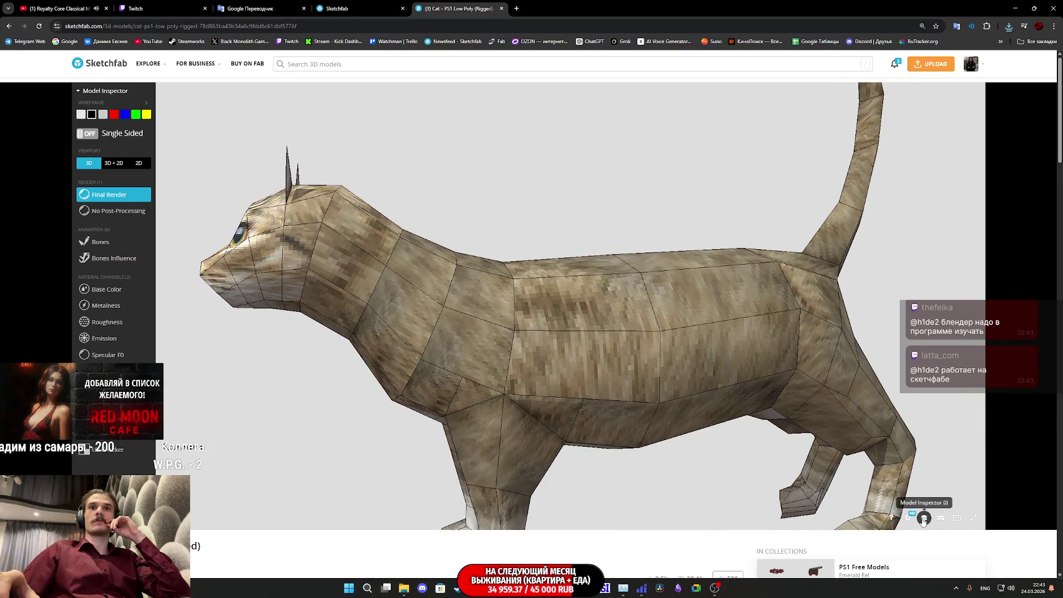
click(908, 518)
click(922, 519)
click(923, 520)
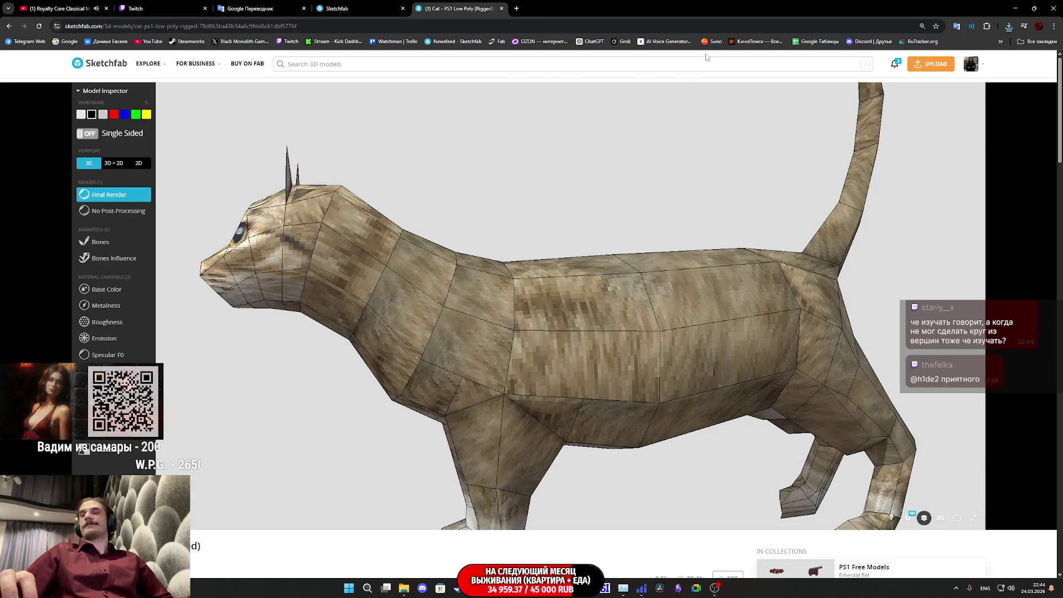
Minimize Chrome and the Unreal Editor, then centre the Downloads Explorer window on the desktop
click(1014, 6)
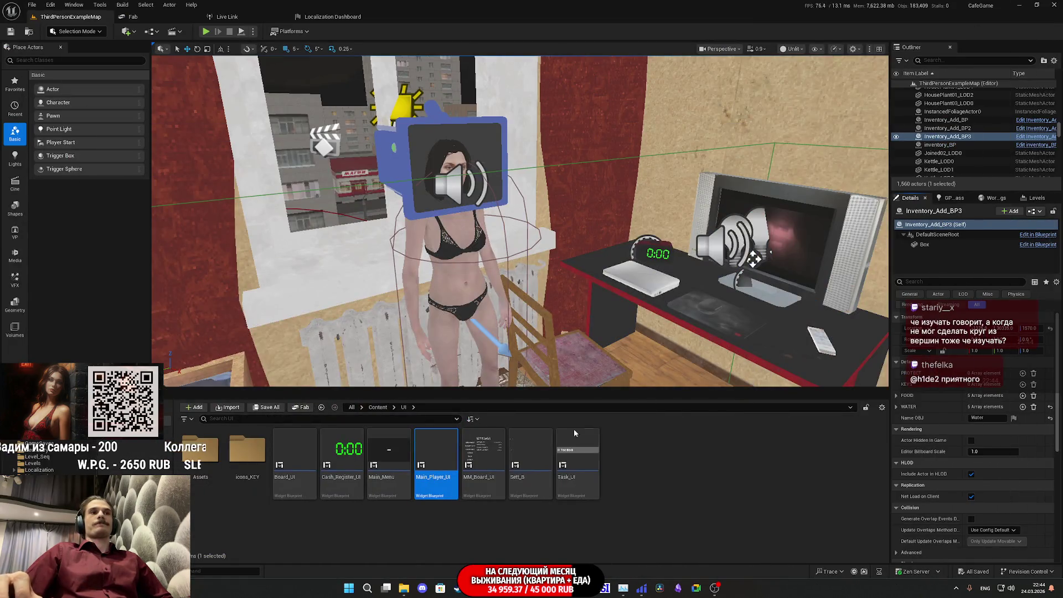
mouse_move(592, 317)
mouse_down()
mouse_move(620, 313)
mouse_move(606, 244)
mouse_move(588, 283)
mouse_move(515, 279)
mouse_up()
click(385, 271)
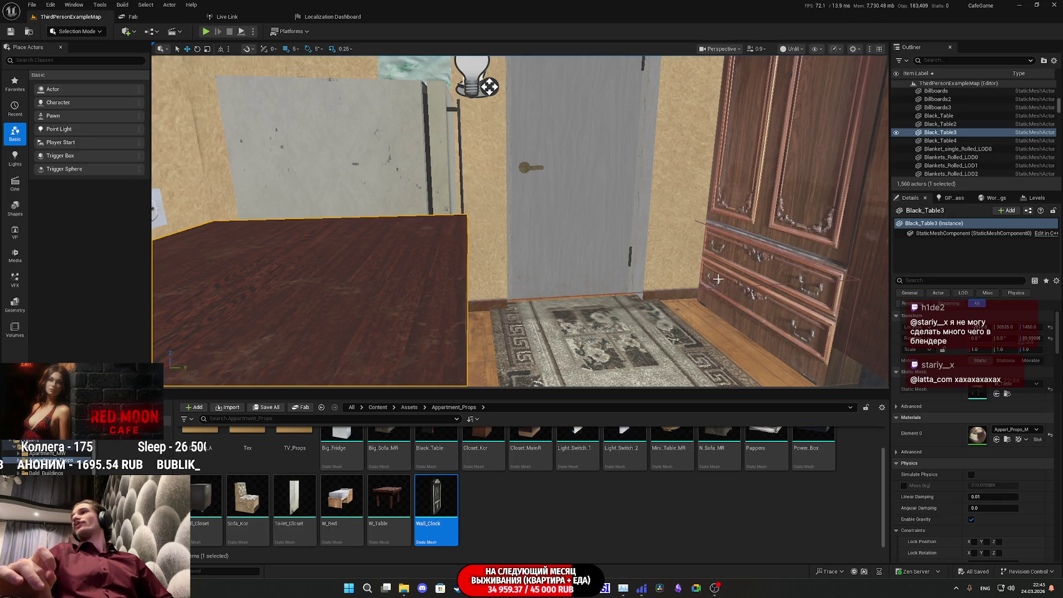
click(1019, 5)
drag(896, 345, 500, 230)
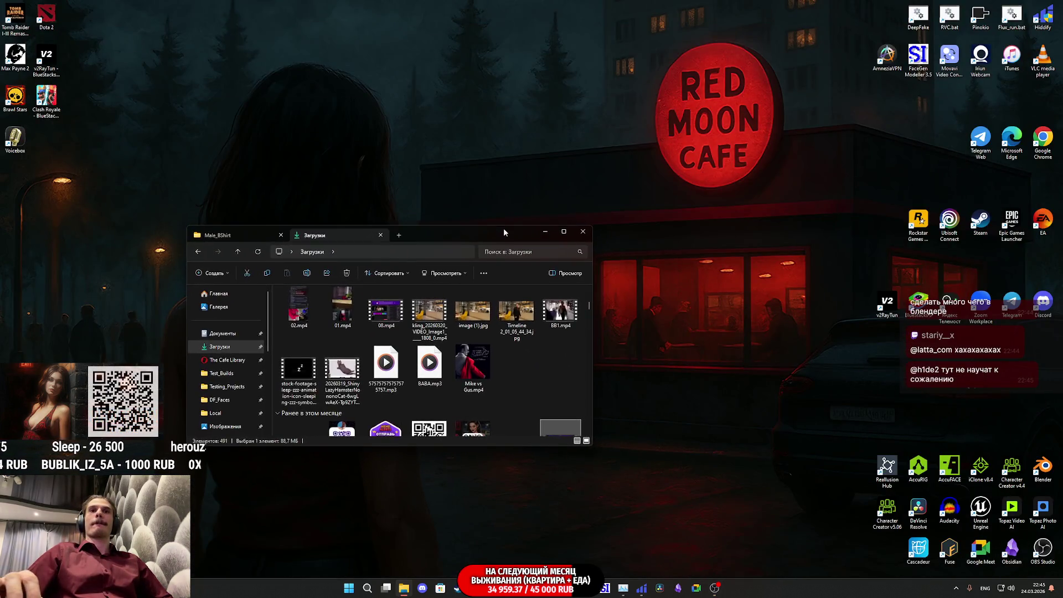
Launch Blender, dismiss the splash, and delete the default camera, cube and light
double_click(1042, 467)
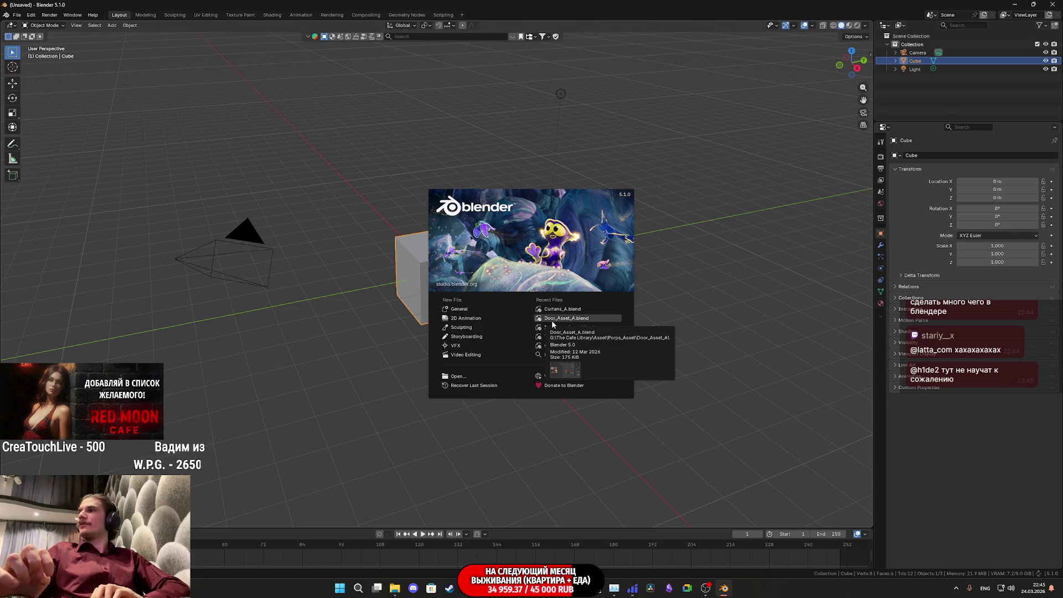
click(687, 307)
drag(737, 422, 60, 21)
key(Delete)
key(alt+Tab)
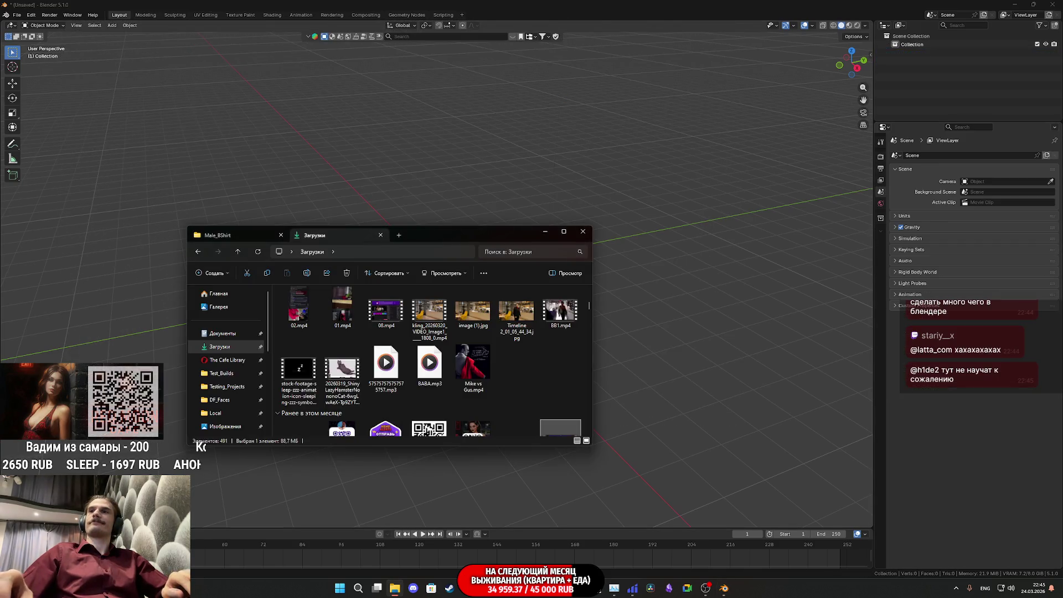
Extract the downloaded cat zip using WinRAR's Извлечь файлы... option
click(297, 327)
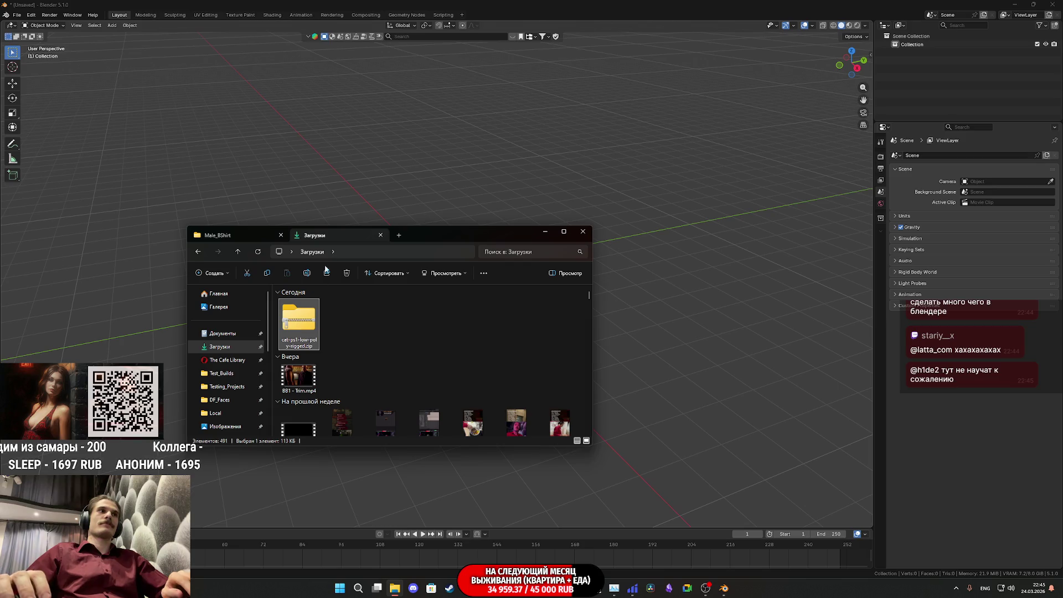
right_click(298, 325)
mouse_move(369, 370)
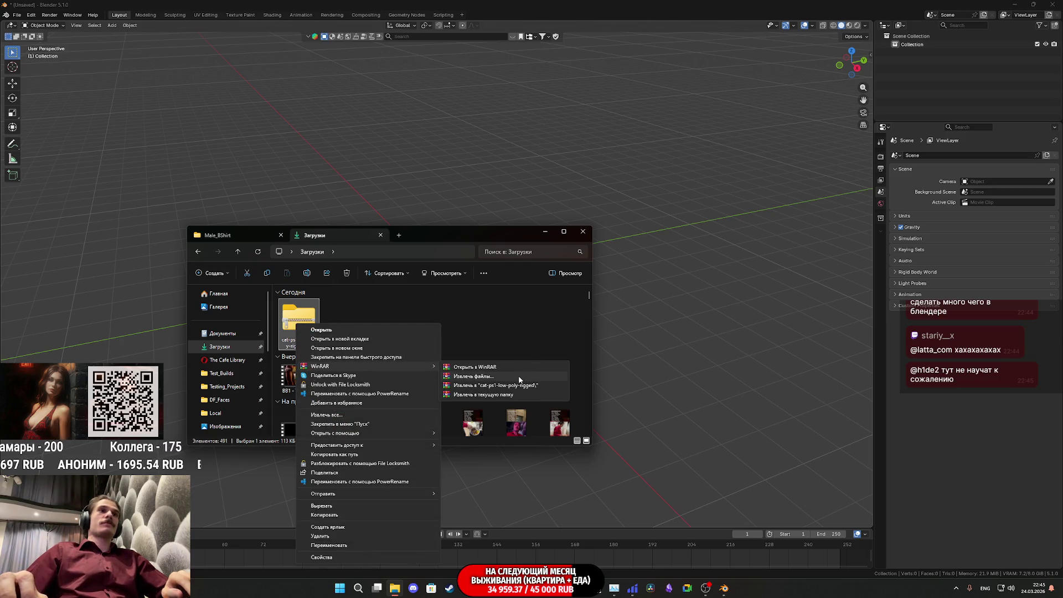
click(519, 377)
click(564, 390)
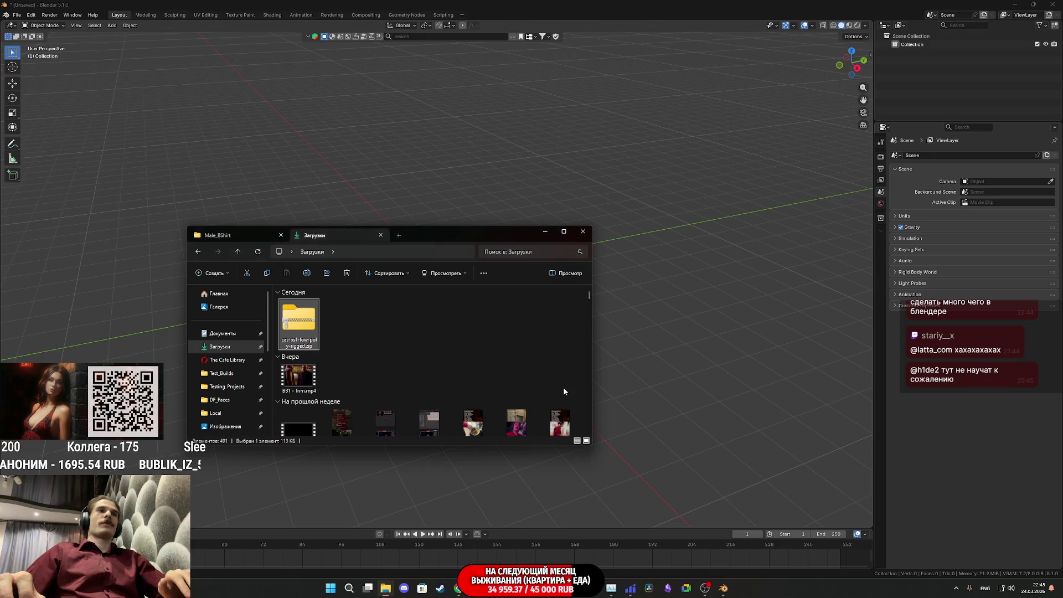
Open the extracted cat-ps1-low-poly-rigged textures folder and view cat_tex.png
double_click(339, 329)
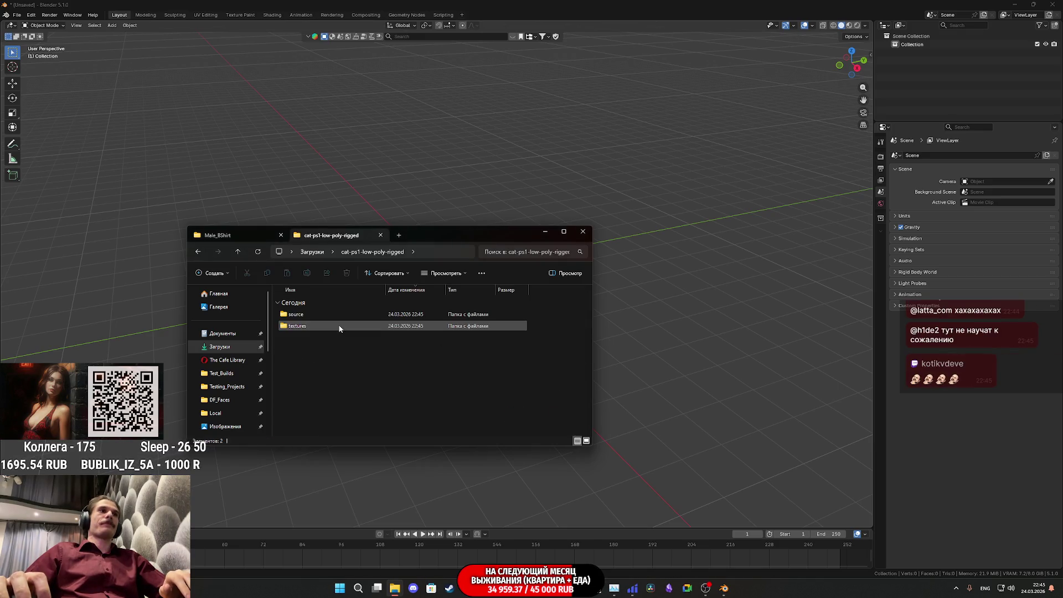
double_click(321, 326)
double_click(318, 314)
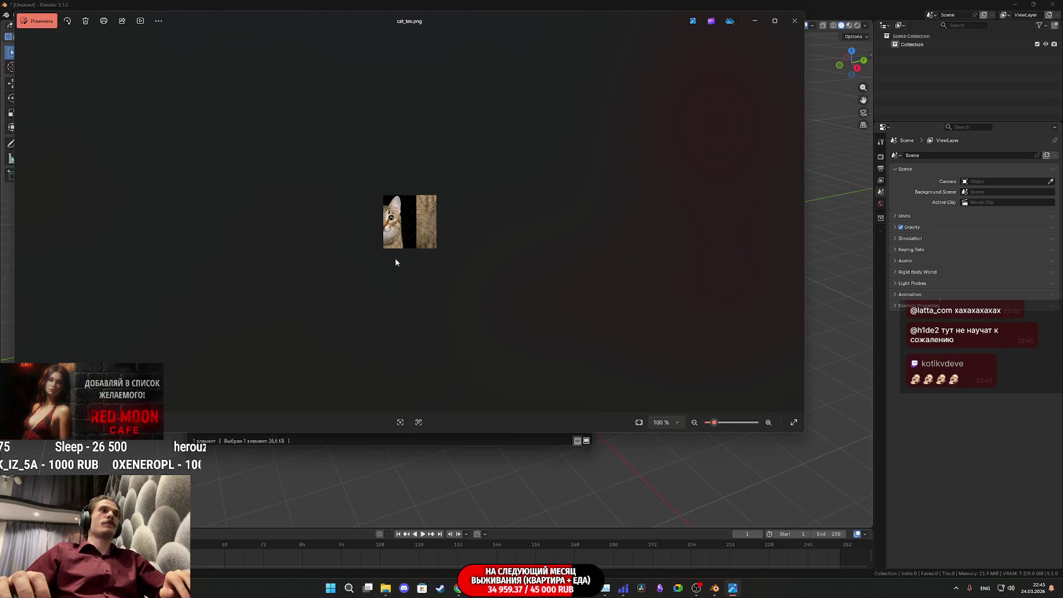
Zoom cat_tex.png to 800% to examine the cat-face and fur texture, then close Photos
scroll(406, 233, up, 5)
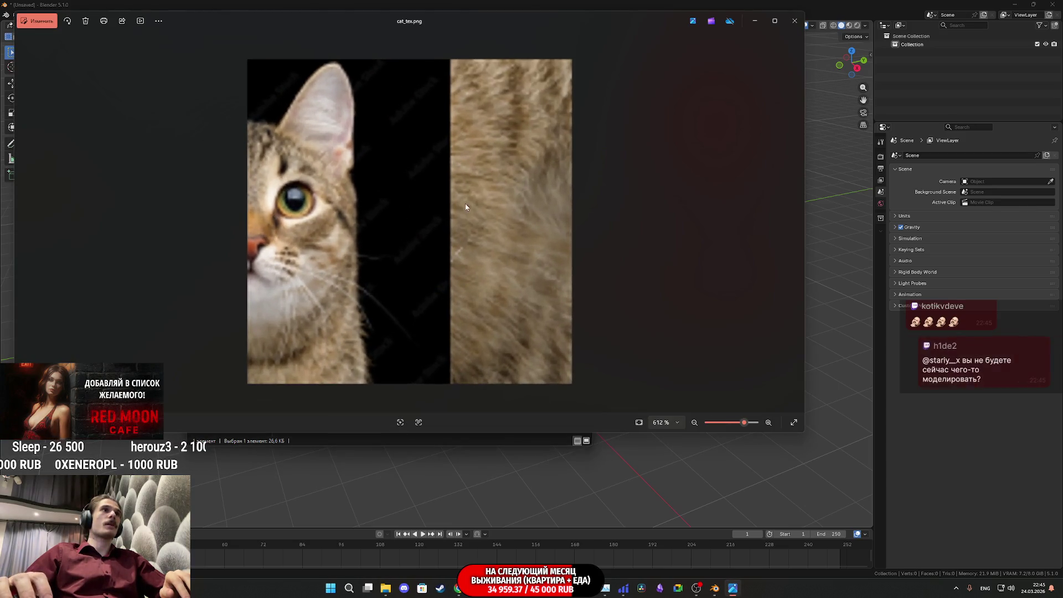
scroll(412, 108, up, 2)
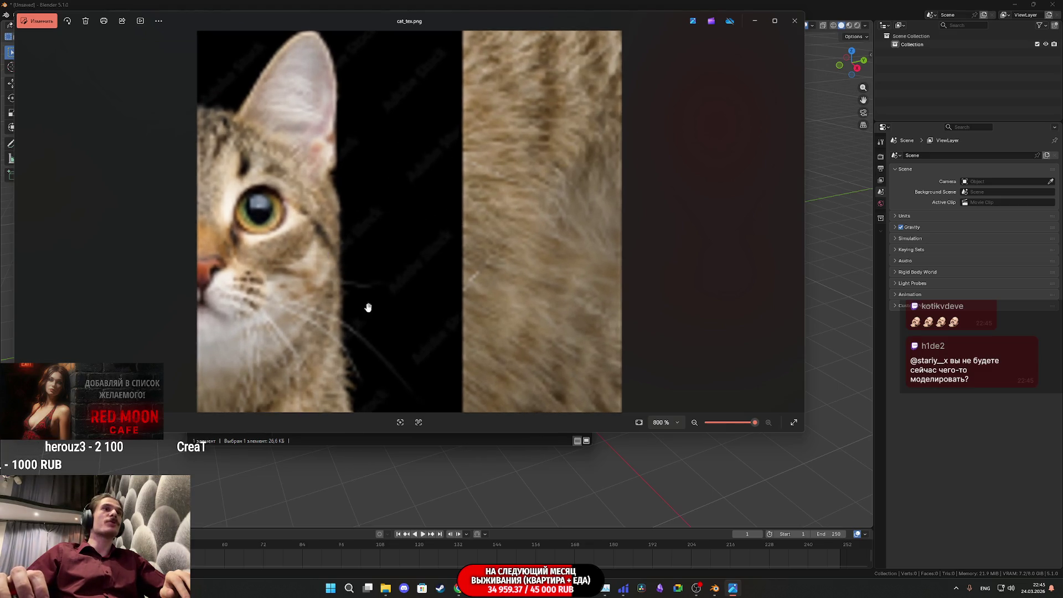
click(789, 25)
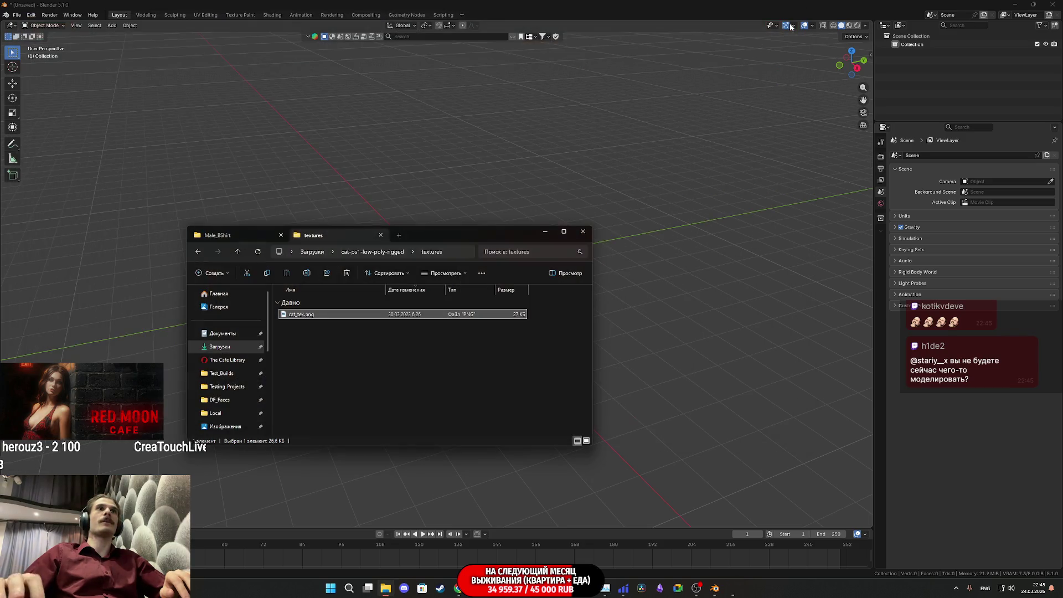
Import kitty.fbx from the source folder into Blender with Import FBX
click(243, 250)
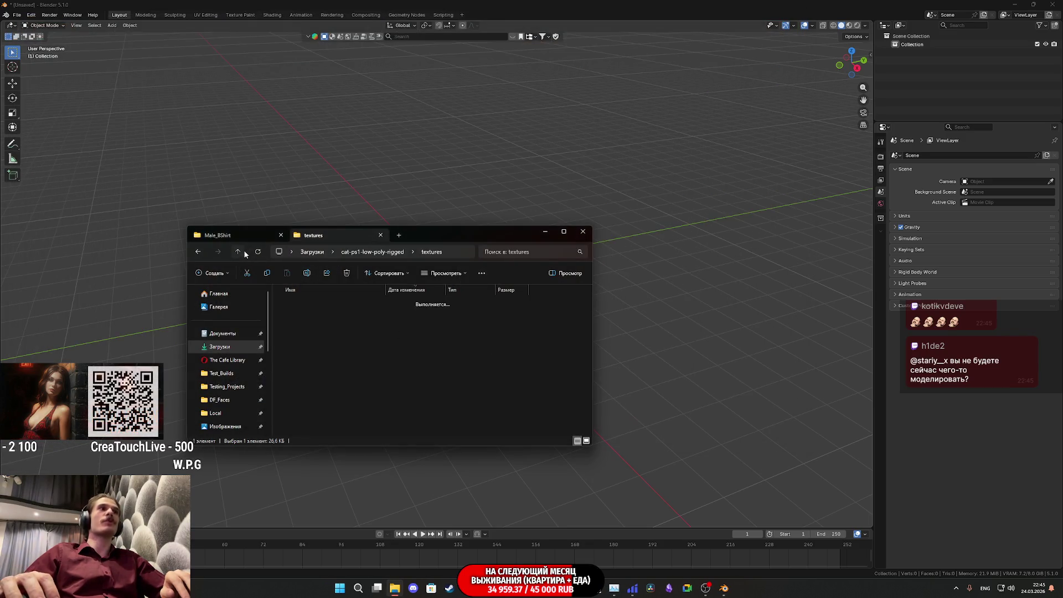
double_click(320, 314)
click(320, 315)
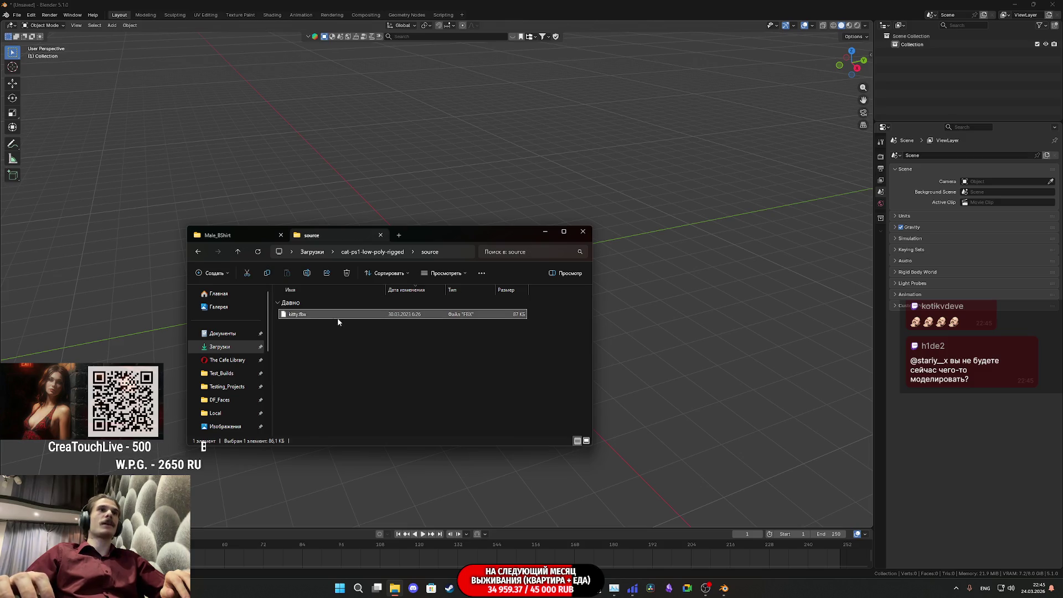
mouse_move(312, 321)
mouse_down()
mouse_move(659, 310)
mouse_move(626, 311)
mouse_up()
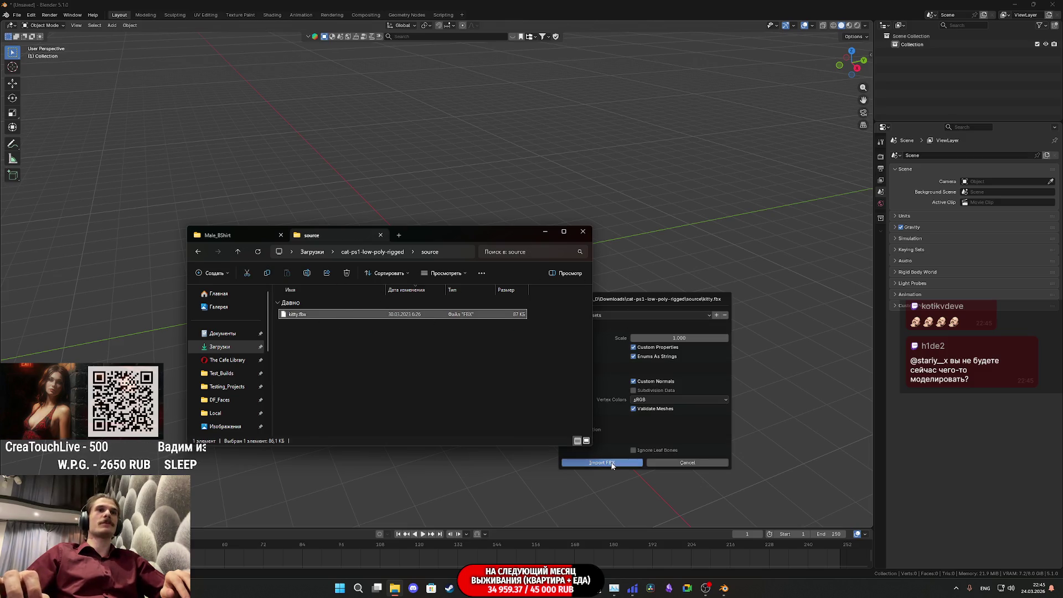
click(610, 464)
Orbit to a straight side view of the imported cat, then minimize Blender
mouse_move(418, 245)
mouse_down()
mouse_move(456, 228)
mouse_move(553, 220)
mouse_move(565, 291)
mouse_up()
scroll(526, 285, up, 4)
mouse_move(487, 282)
mouse_down()
mouse_move(464, 287)
mouse_move(519, 270)
mouse_up()
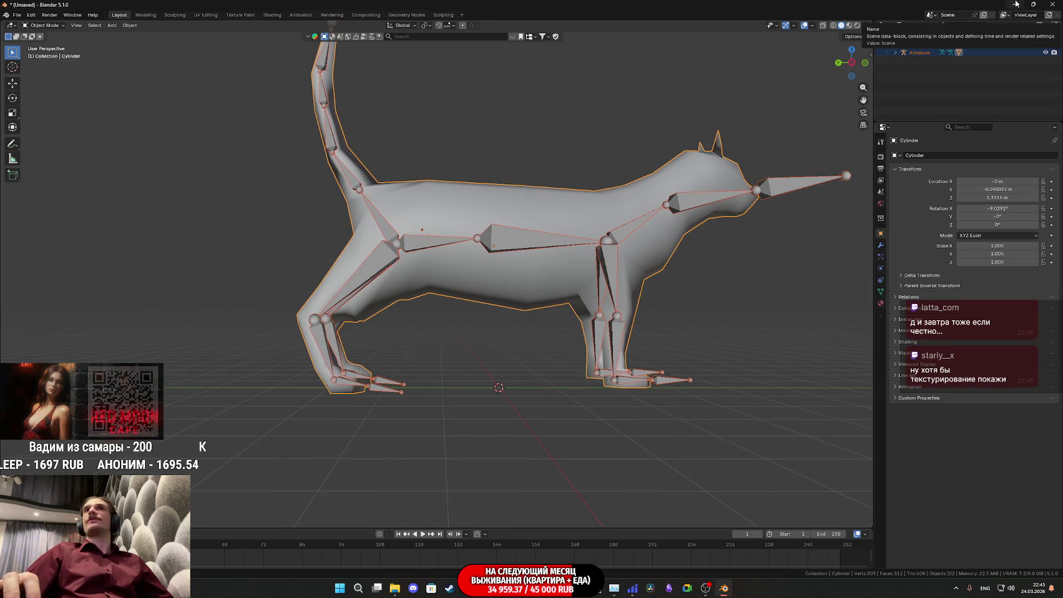
click(1015, 4)
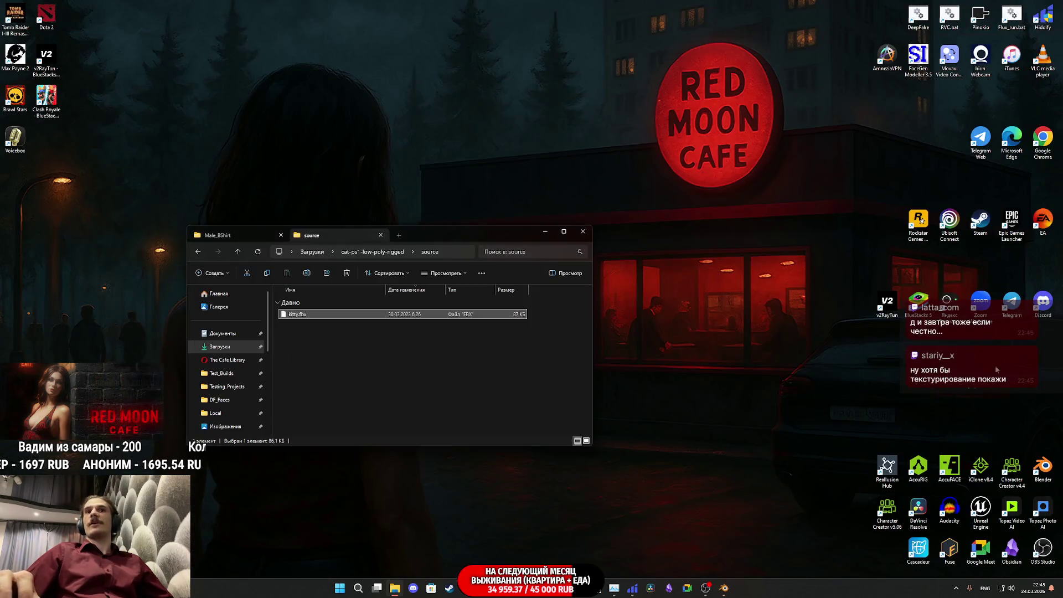
Launch Cascadeur and bring the Explorer window holding kitty.fbx alongside it
click(917, 552)
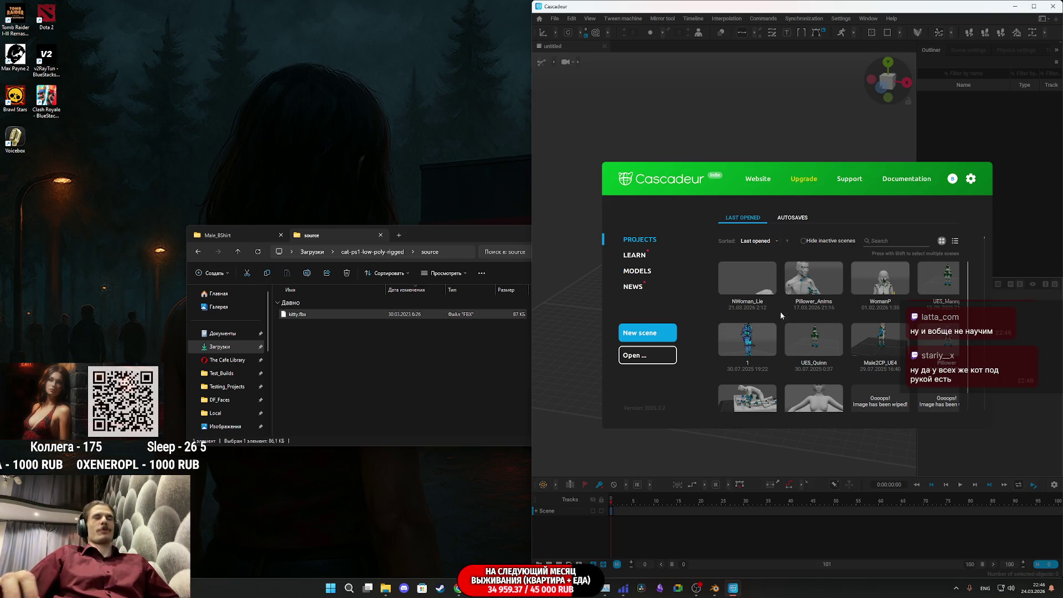
drag(471, 238, 310, 307)
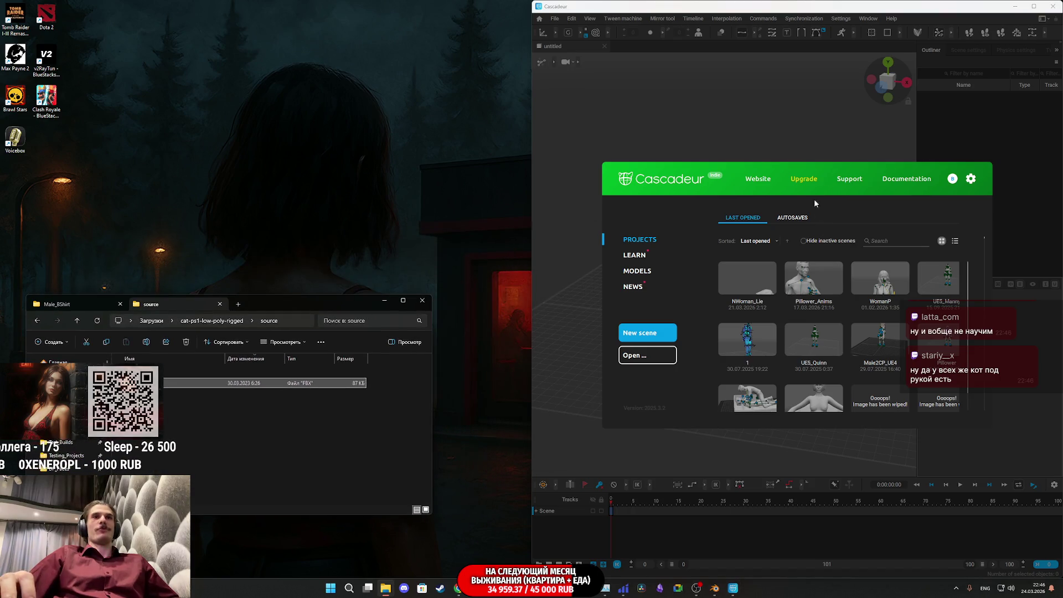
Create a new Cascadeur scene and import kitty.fbx into the viewport
click(559, 141)
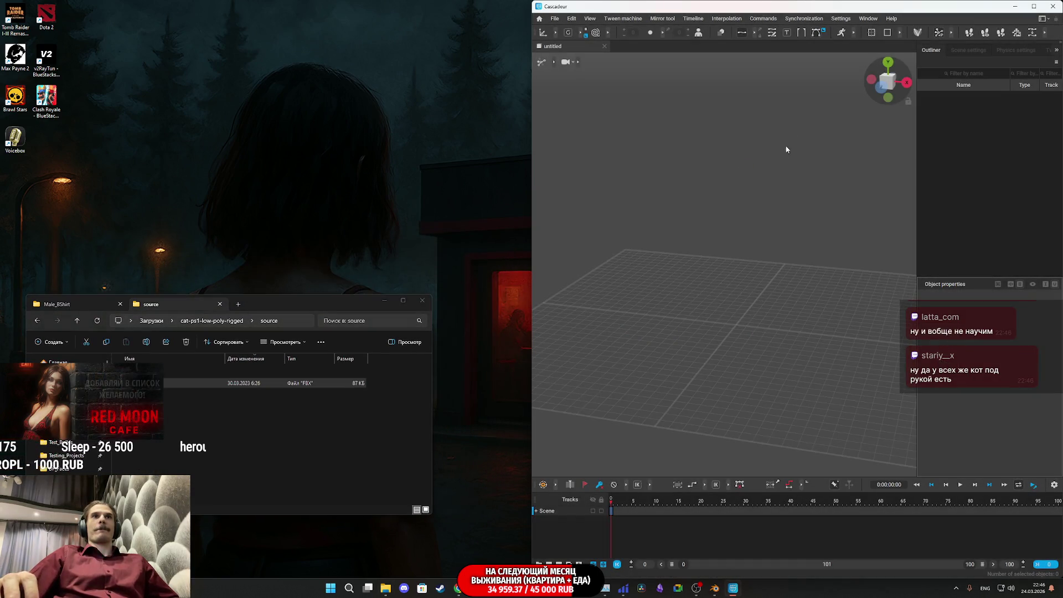
mouse_move(705, 7)
mouse_down()
mouse_move(481, 17)
mouse_move(480, 1)
mouse_up()
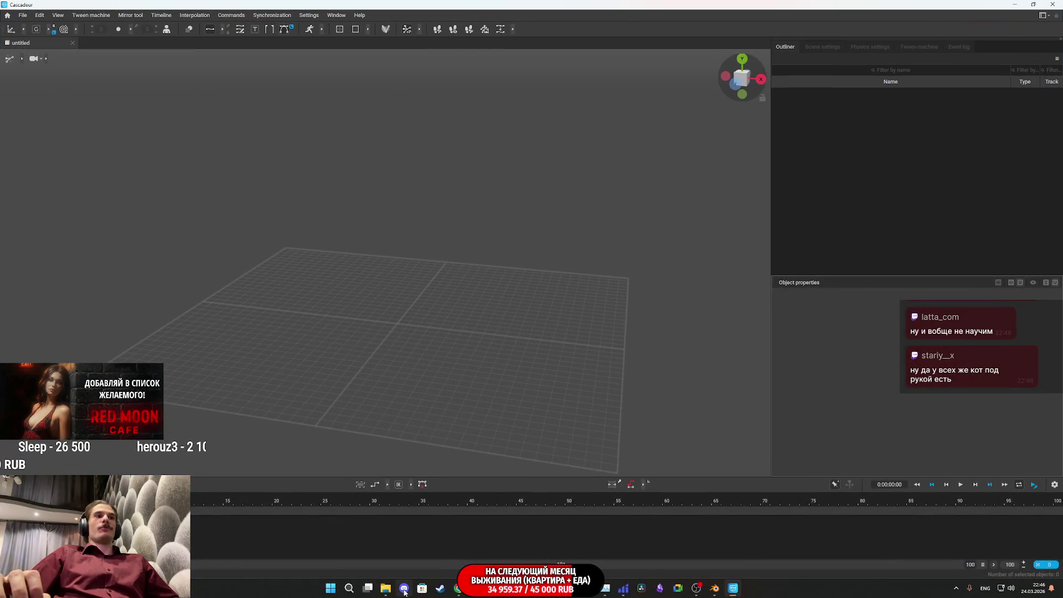
click(167, 387)
mouse_move(167, 387)
mouse_down()
mouse_move(468, 365)
mouse_move(493, 379)
mouse_up()
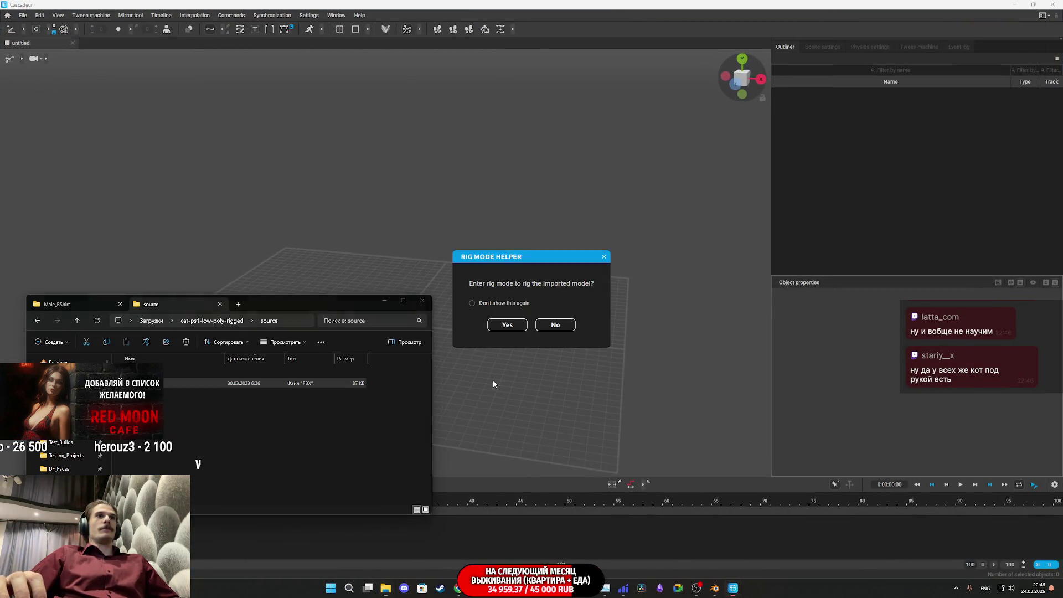
Accept rig mode and the Quick Rigging Tool, then choose the Quadruped template
click(509, 330)
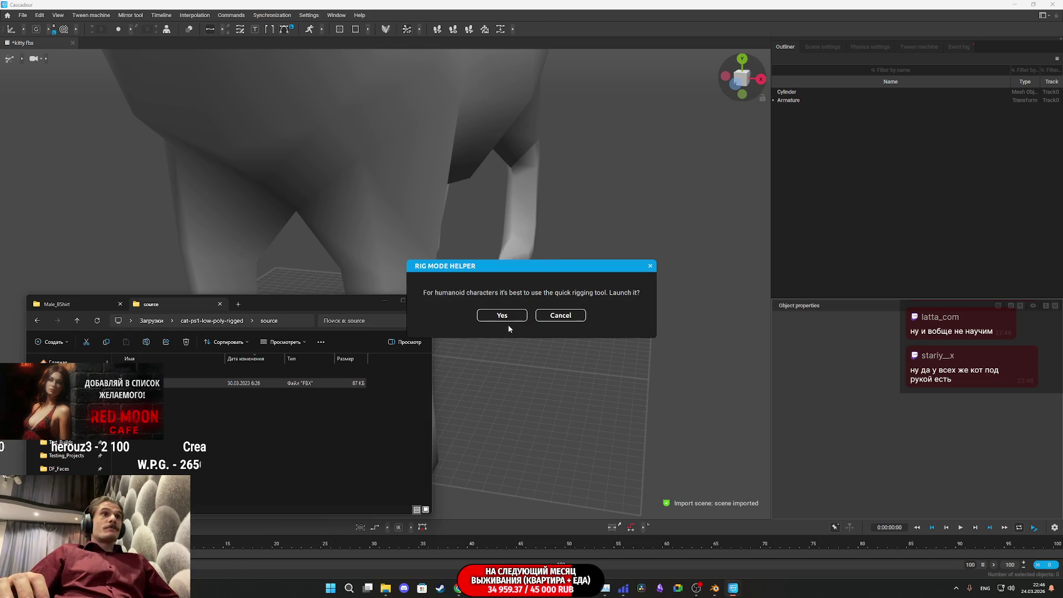
click(505, 315)
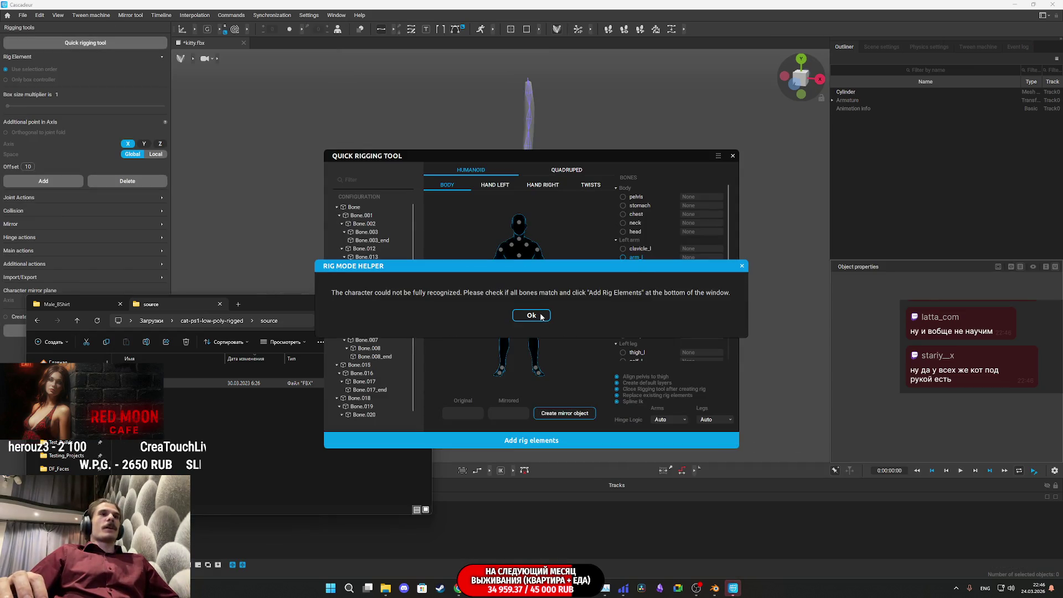
click(534, 311)
click(576, 168)
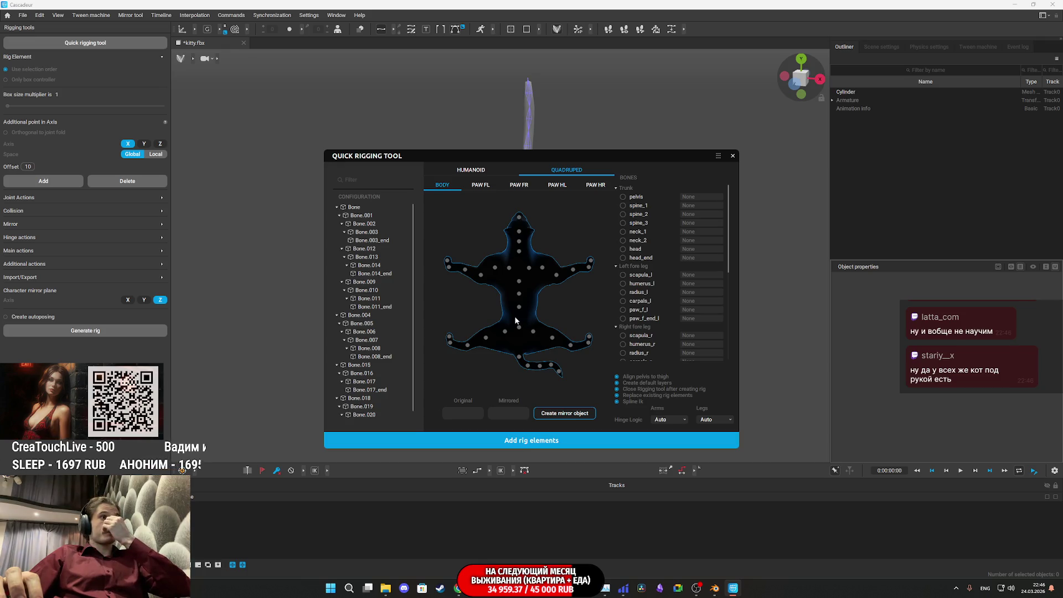
Move the Quick Rigging Tool window aside and enable Align pelvis to thigh
scroll(667, 326, down, 5)
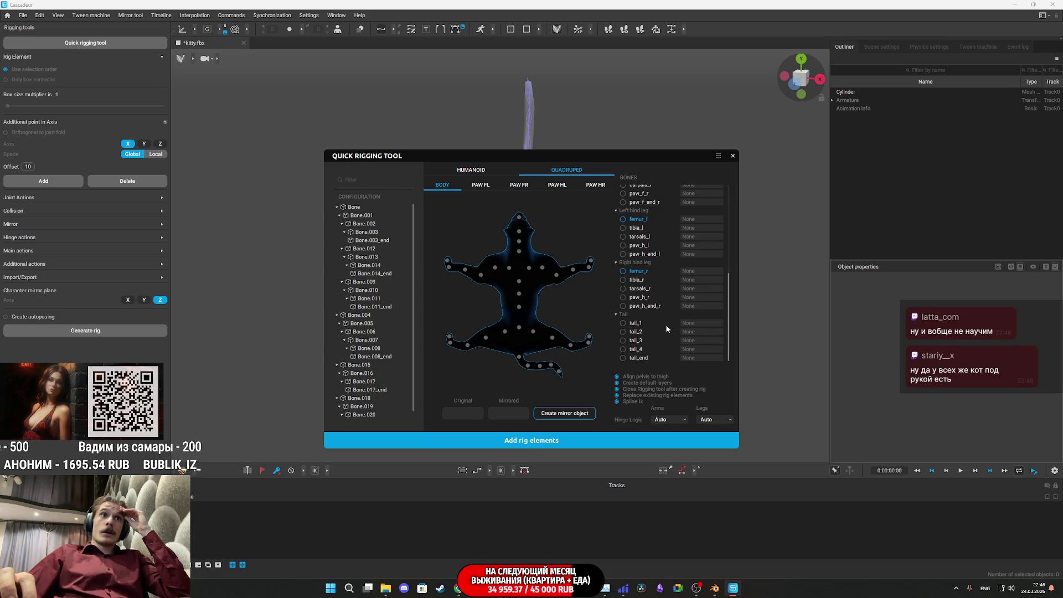
scroll(667, 328, up, 5)
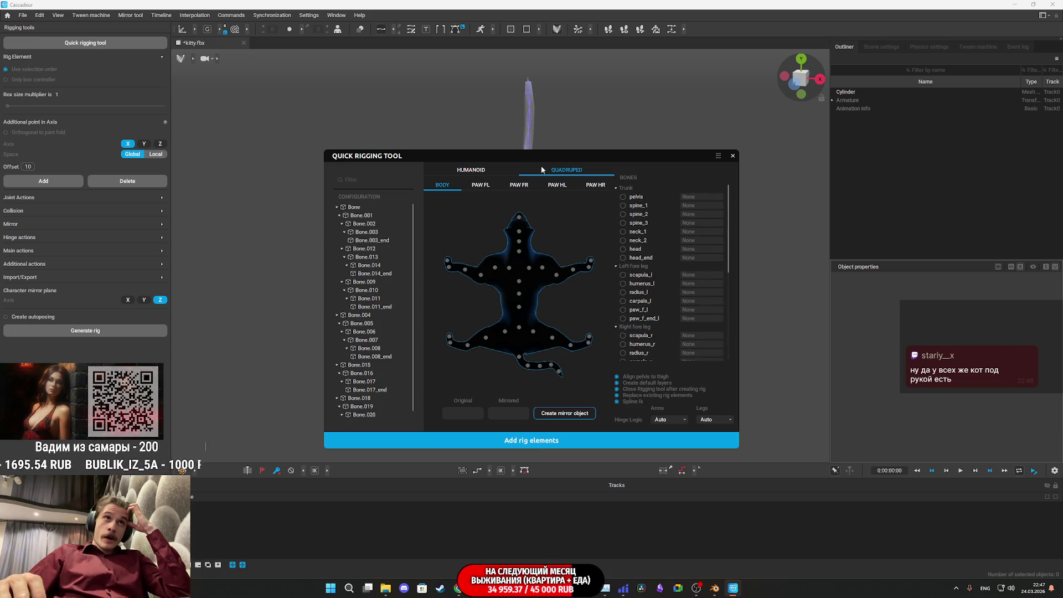
mouse_move(529, 154)
mouse_down()
mouse_move(784, 264)
mouse_move(759, 265)
mouse_move(741, 232)
mouse_move(721, 222)
mouse_up()
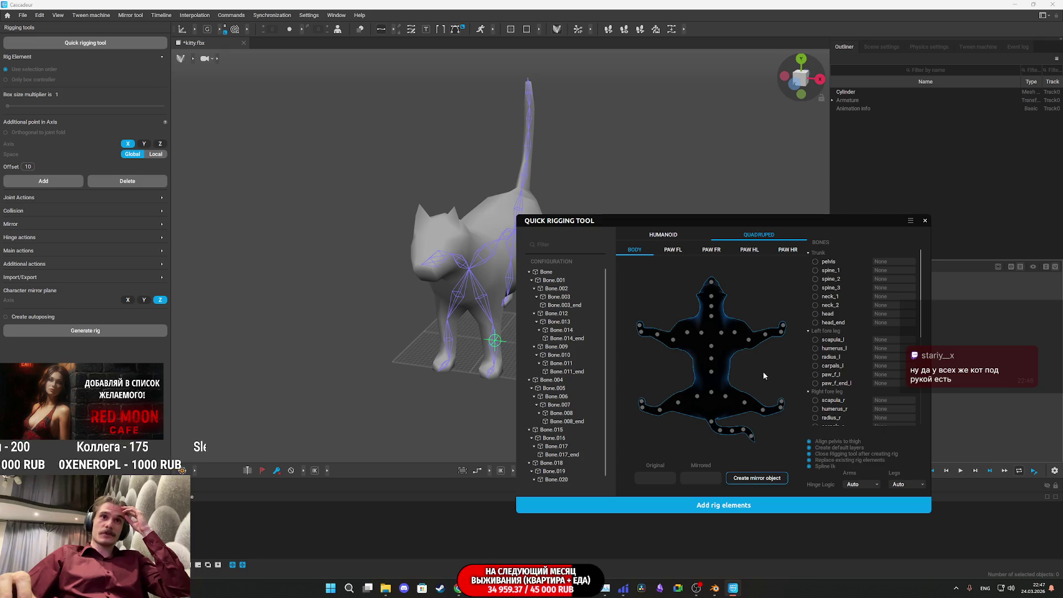
click(809, 441)
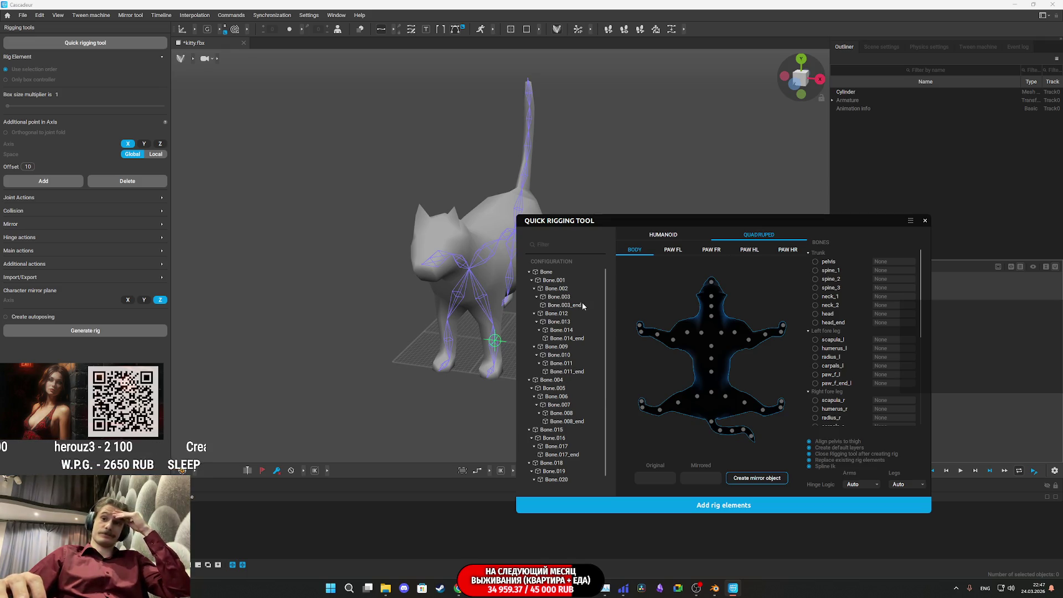
Inspect the cat's bones from several angles, selecting front-leg Bone.009 and the head-tip bone
click(479, 297)
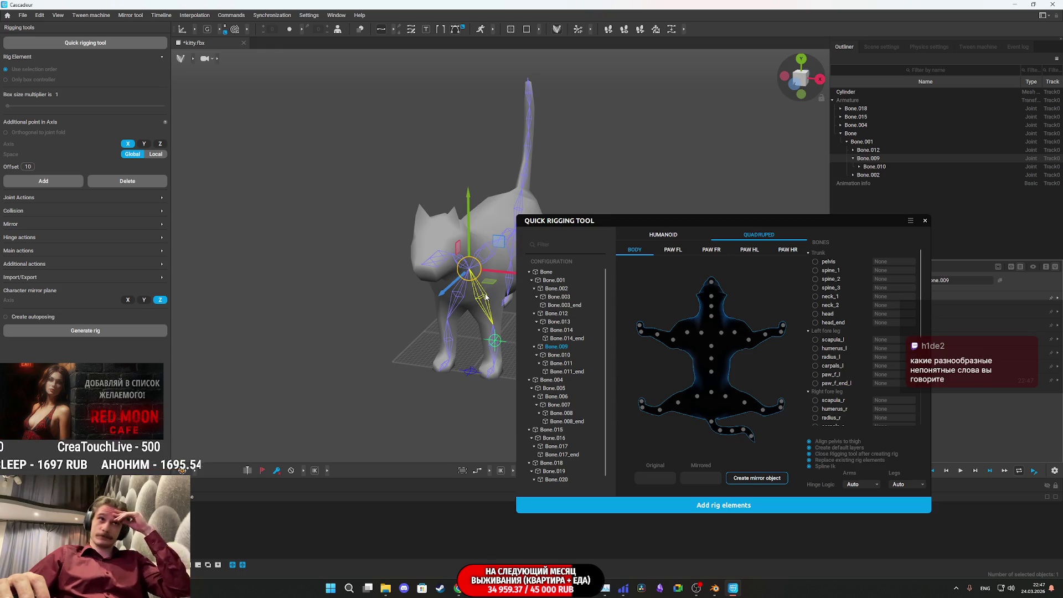
scroll(487, 280, up, 5)
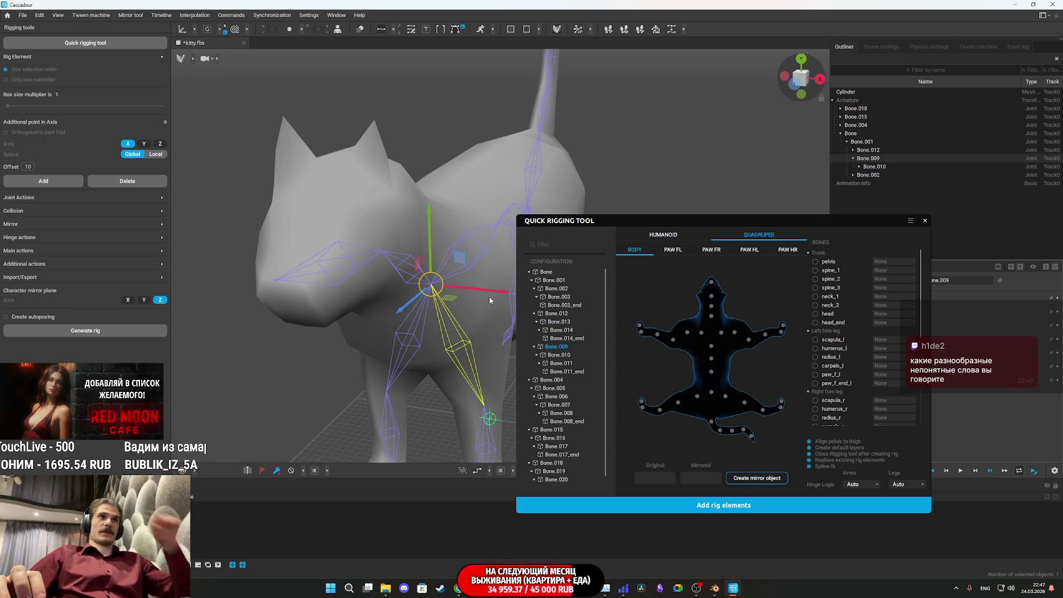
scroll(489, 300, down, 3)
scroll(490, 300, up, 4)
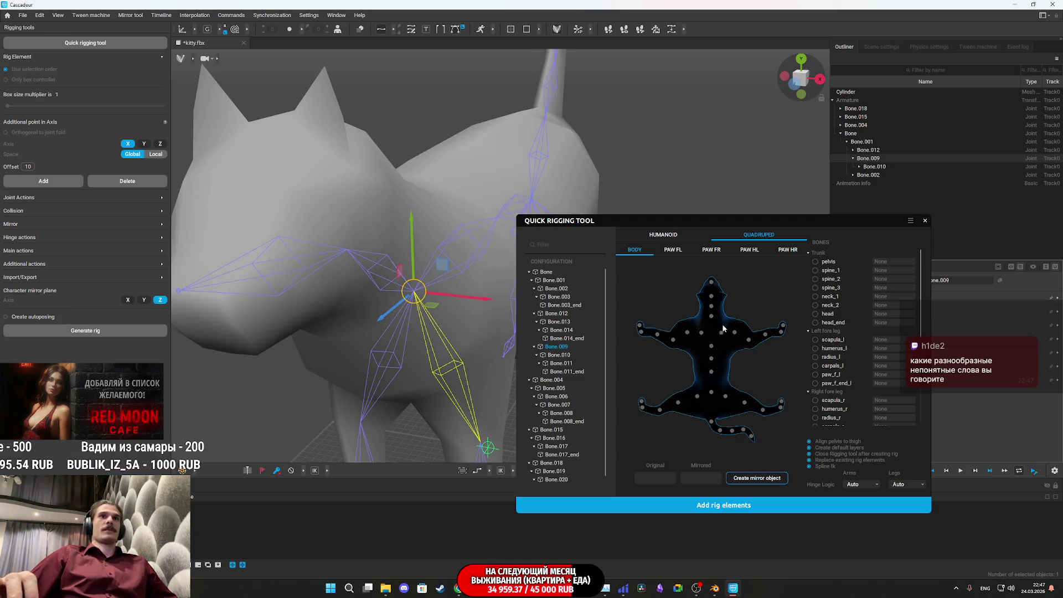
mouse_move(470, 310)
mouse_down()
mouse_move(351, 294)
mouse_move(399, 299)
mouse_move(443, 329)
mouse_up()
click(701, 508)
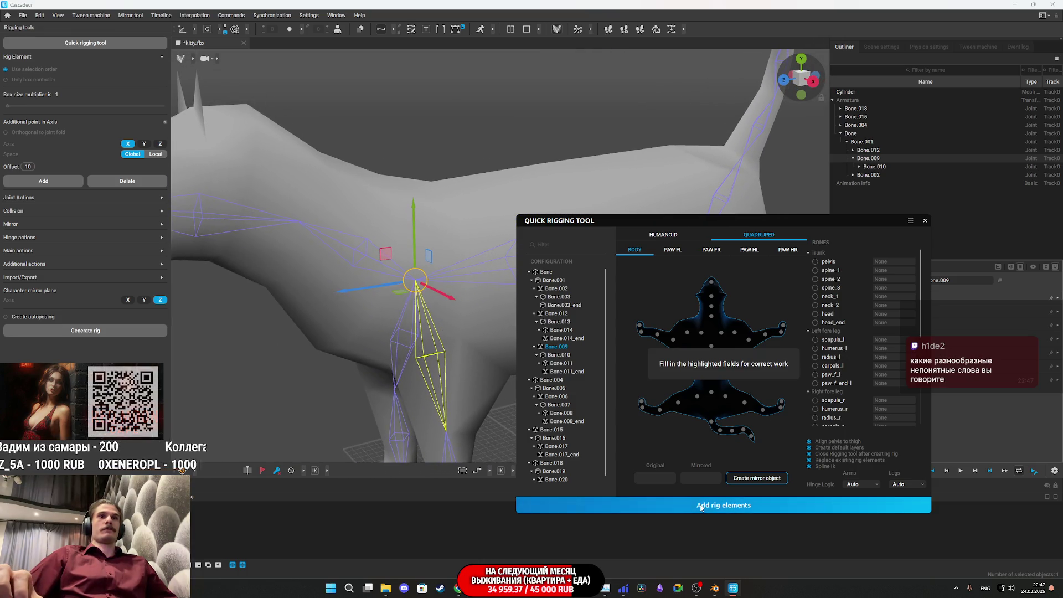
mouse_move(336, 273)
mouse_down()
mouse_move(351, 294)
mouse_move(387, 302)
mouse_up()
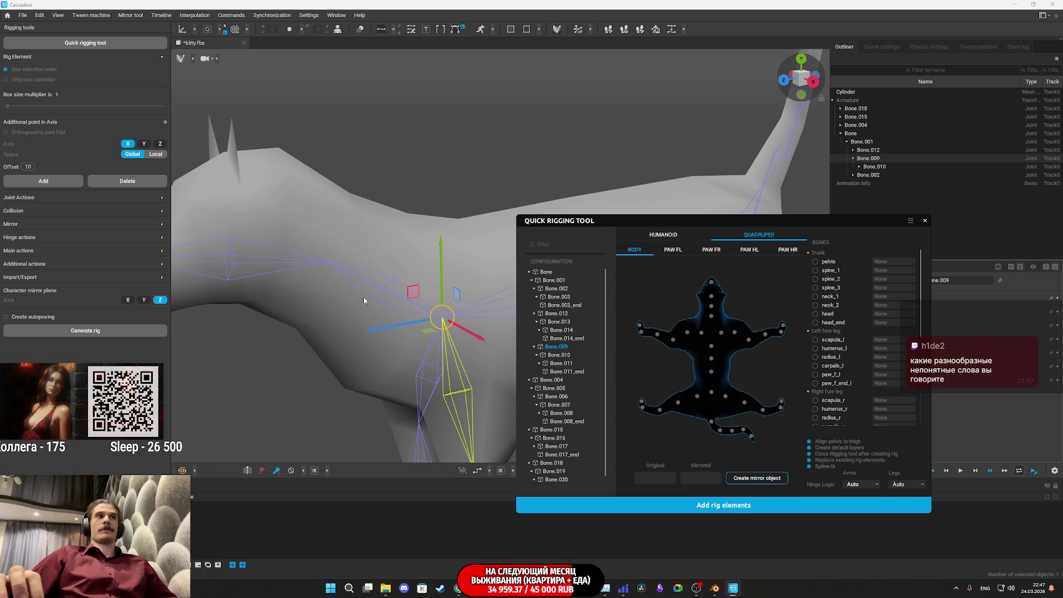
scroll(363, 300, down, 3)
scroll(372, 264, up, 2)
click(260, 259)
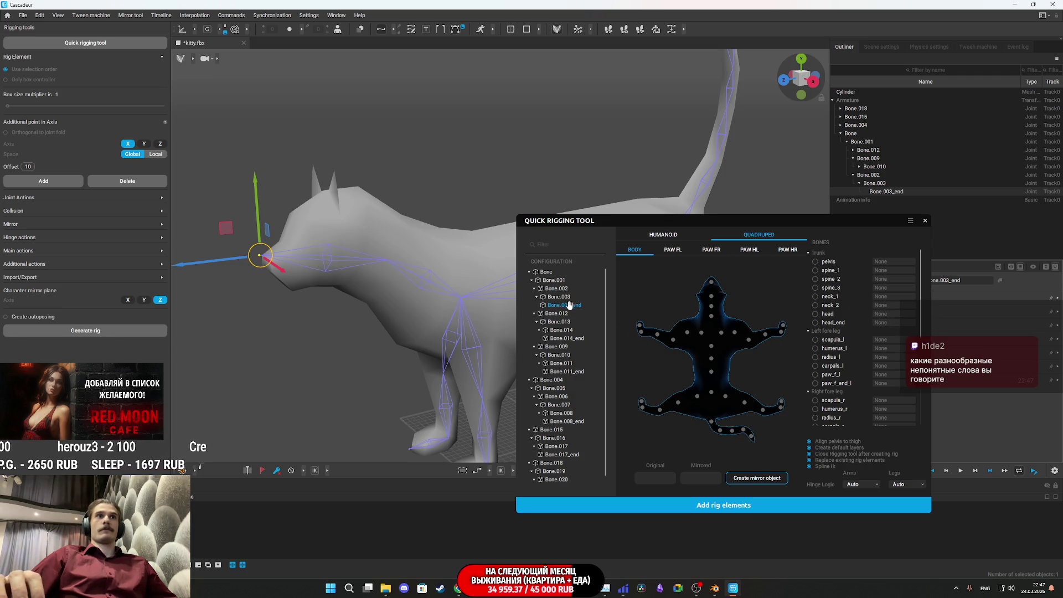
Map Bone.003_end to head_end, Bone.003 to head, and Bone.002 to neck_1
drag(566, 303, 886, 323)
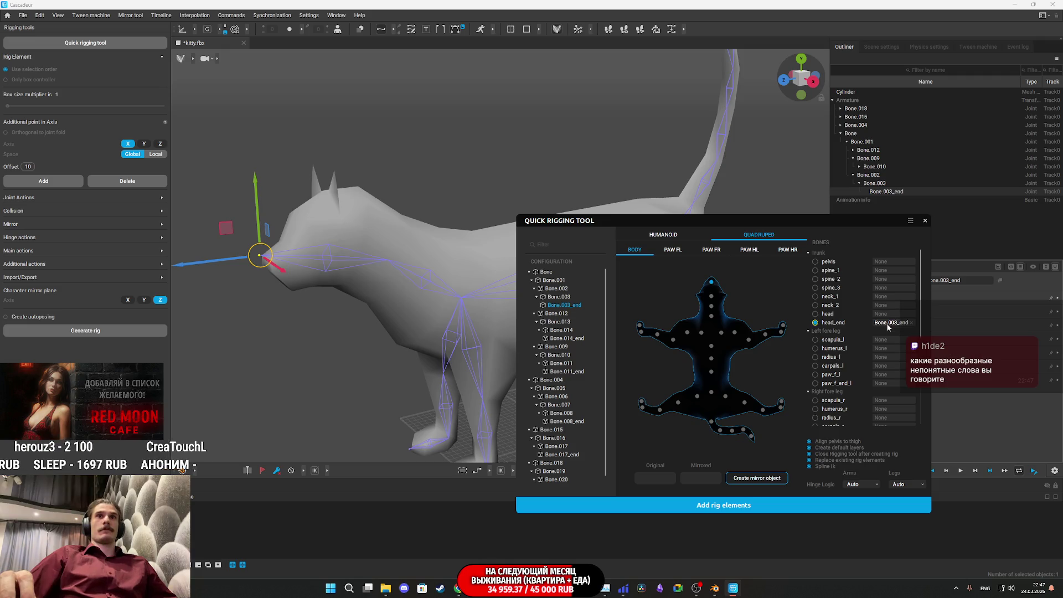
mouse_move(558, 296)
mouse_down()
mouse_move(798, 327)
mouse_move(894, 318)
mouse_up()
click(555, 288)
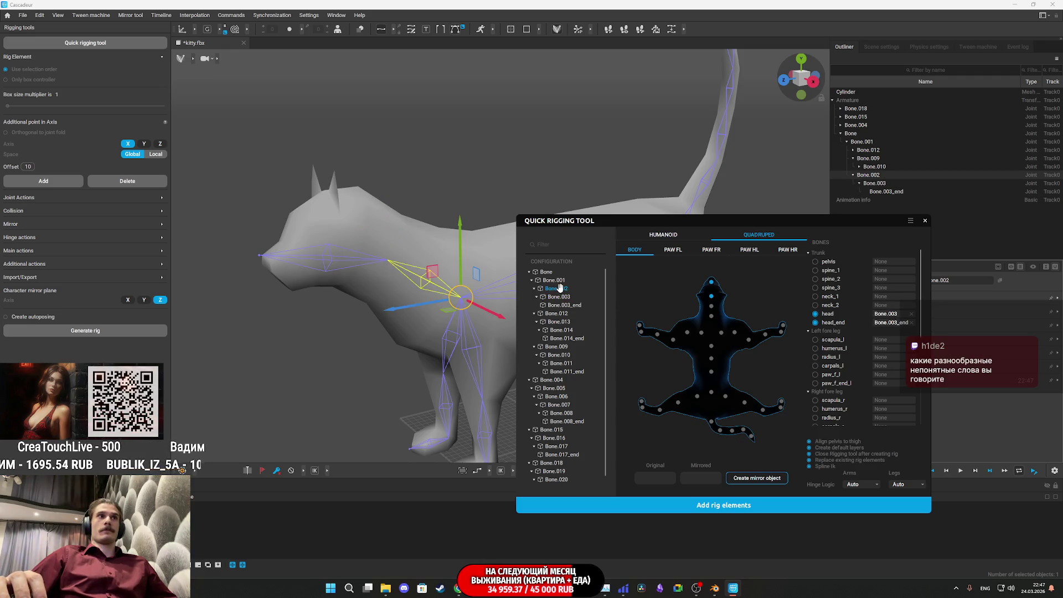
click(712, 316)
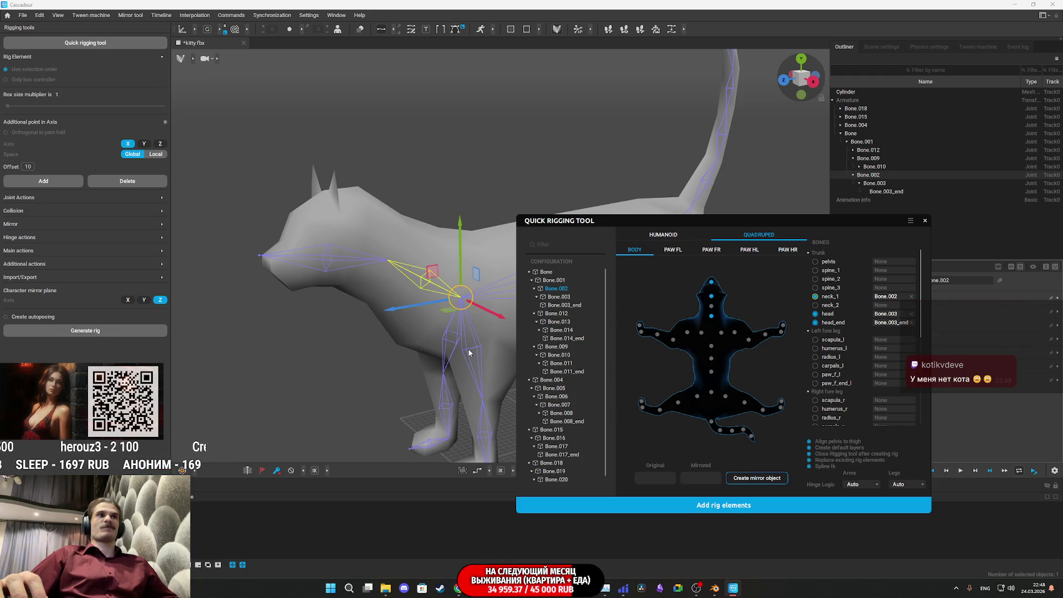
Pick front-leg Bone.012 and carry it toward the left shoulder point
click(571, 313)
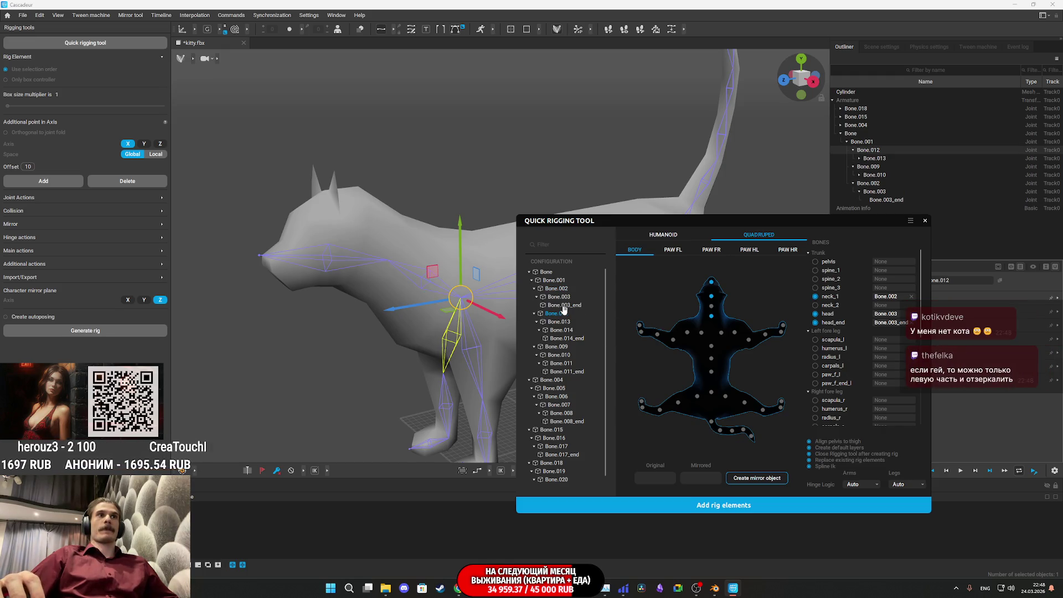
drag(521, 328, 566, 320)
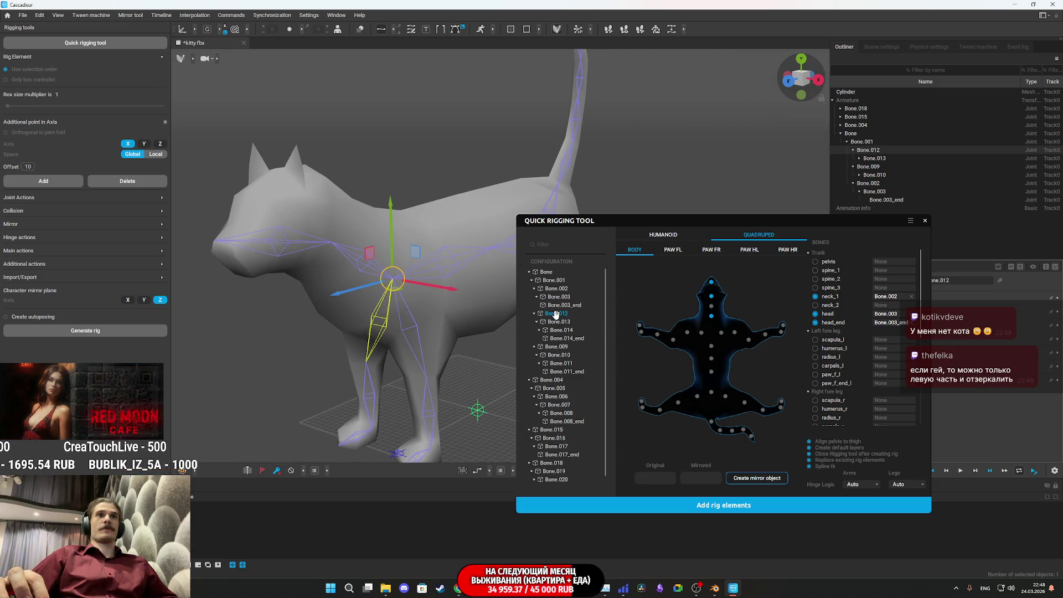
drag(555, 314, 692, 336)
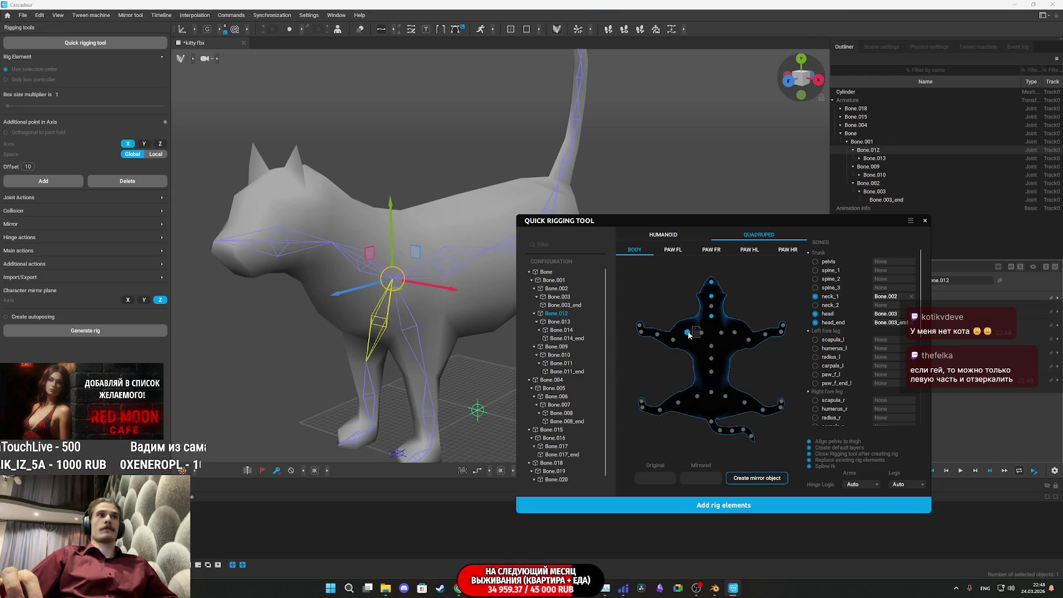
Map the left foreleg: Bone.012 to humerus_l, Bone.013 to carpals_l, Bone.014 to paw_f_l
drag(689, 335, 690, 336)
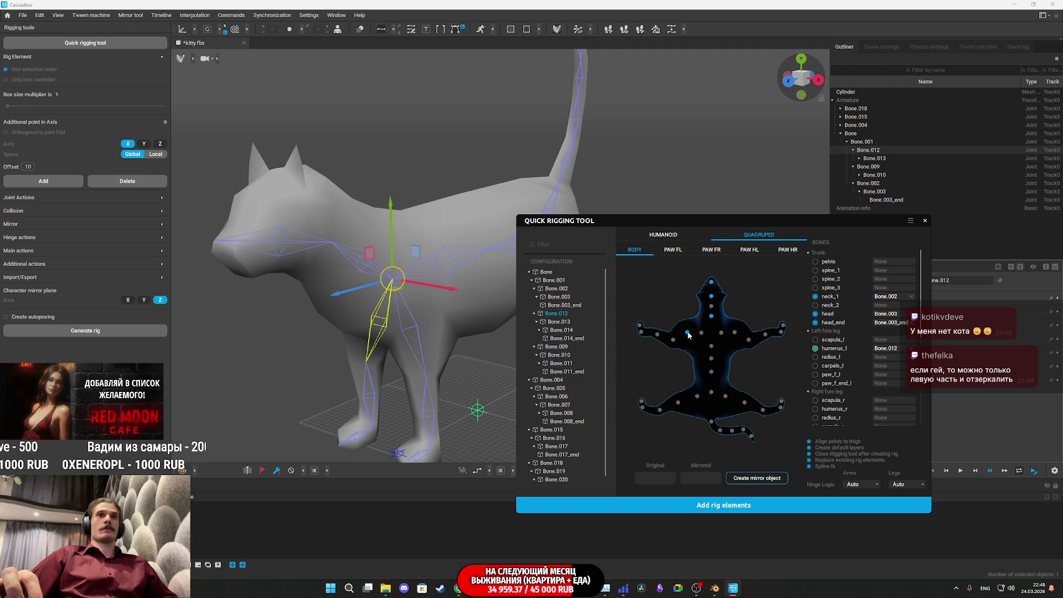
click(557, 321)
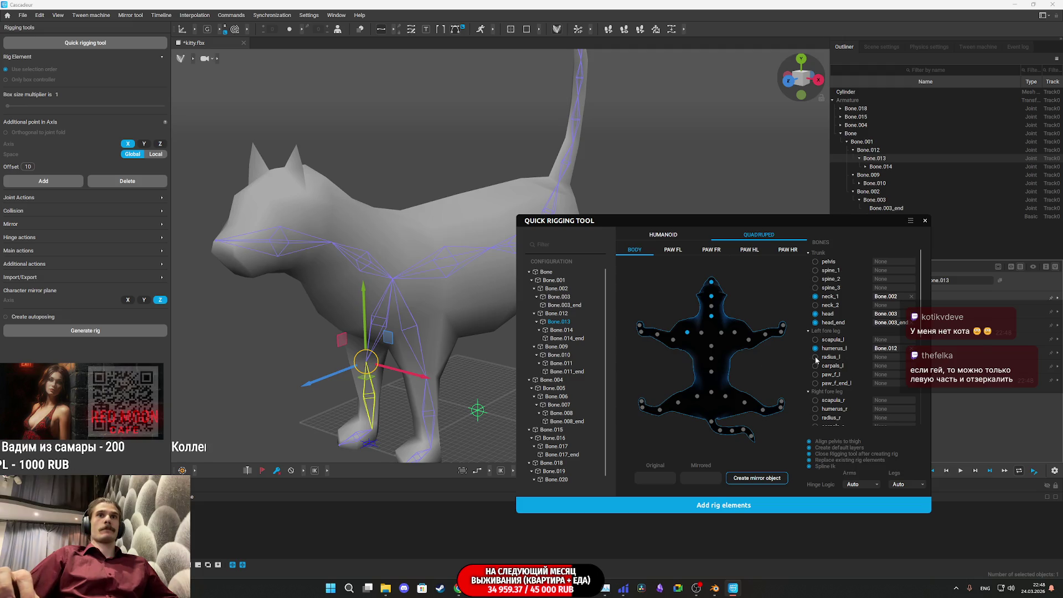
drag(562, 321, 856, 364)
drag(780, 357, 657, 334)
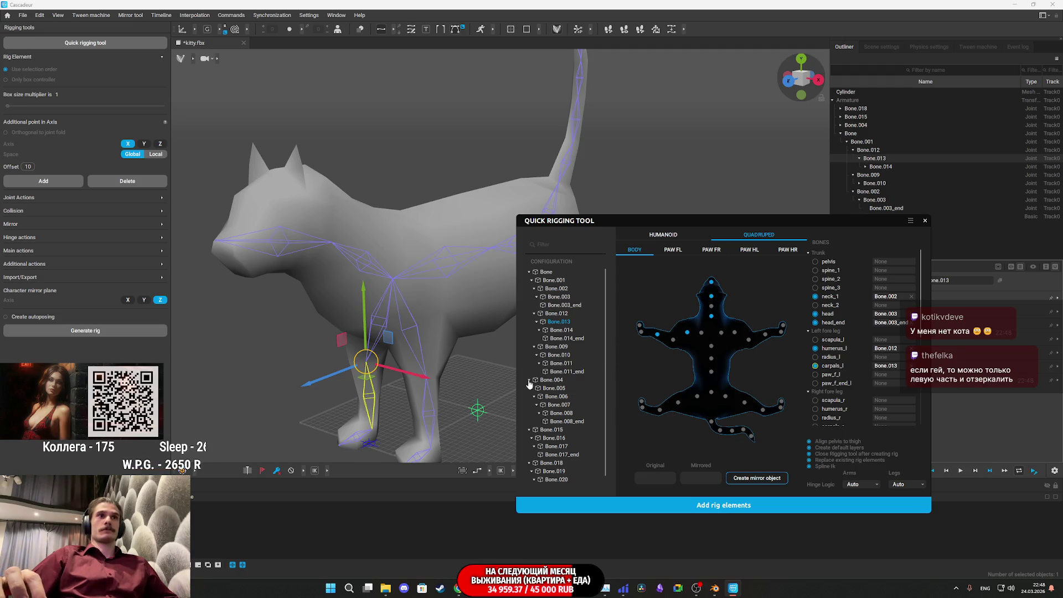
click(571, 330)
mouse_move(562, 329)
mouse_down()
mouse_move(881, 379)
mouse_move(642, 335)
mouse_up()
drag(567, 338, 643, 328)
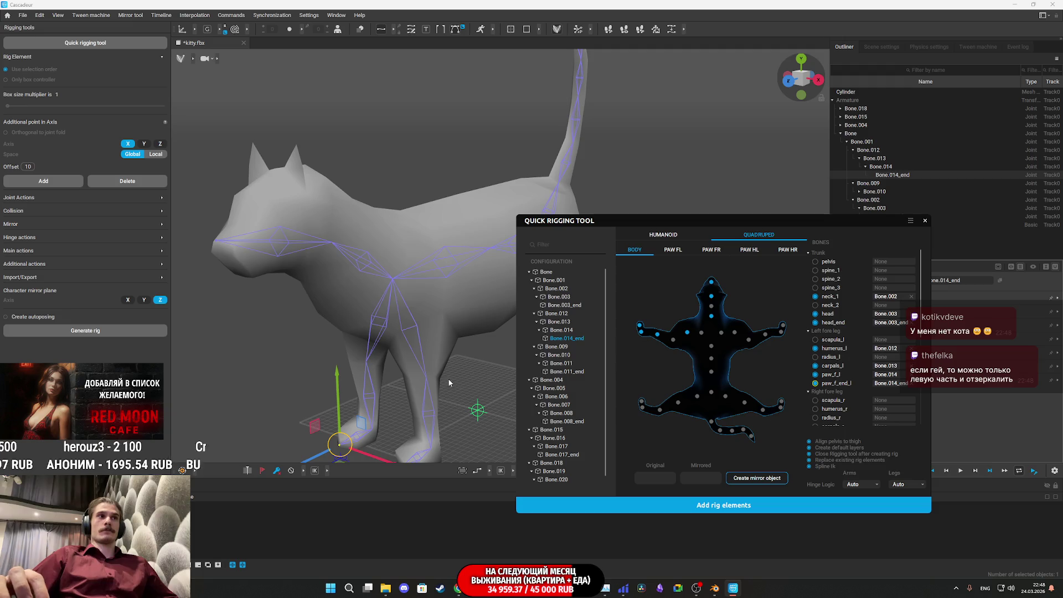
Map Bone.009 to the right humerus and Bone.010, Bone.011, Bone.011_end down the right foreleg
click(412, 329)
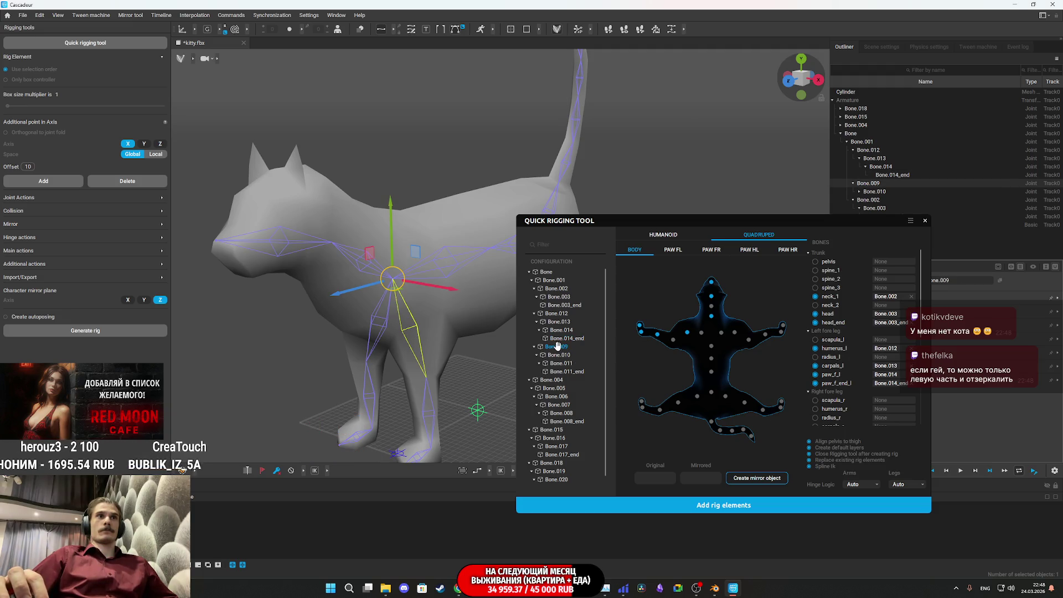
drag(560, 346, 735, 332)
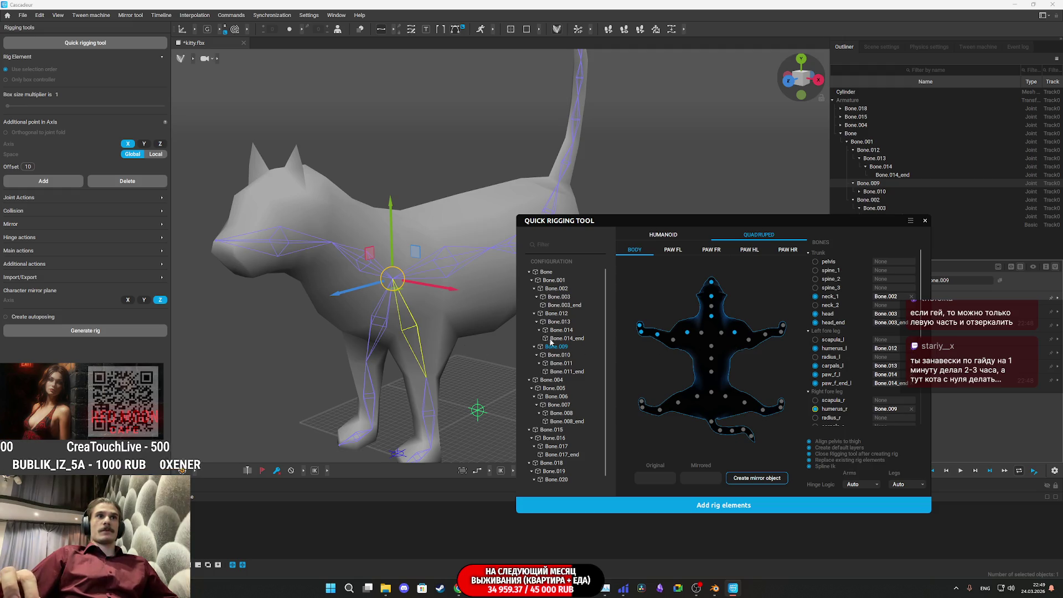
click(565, 354)
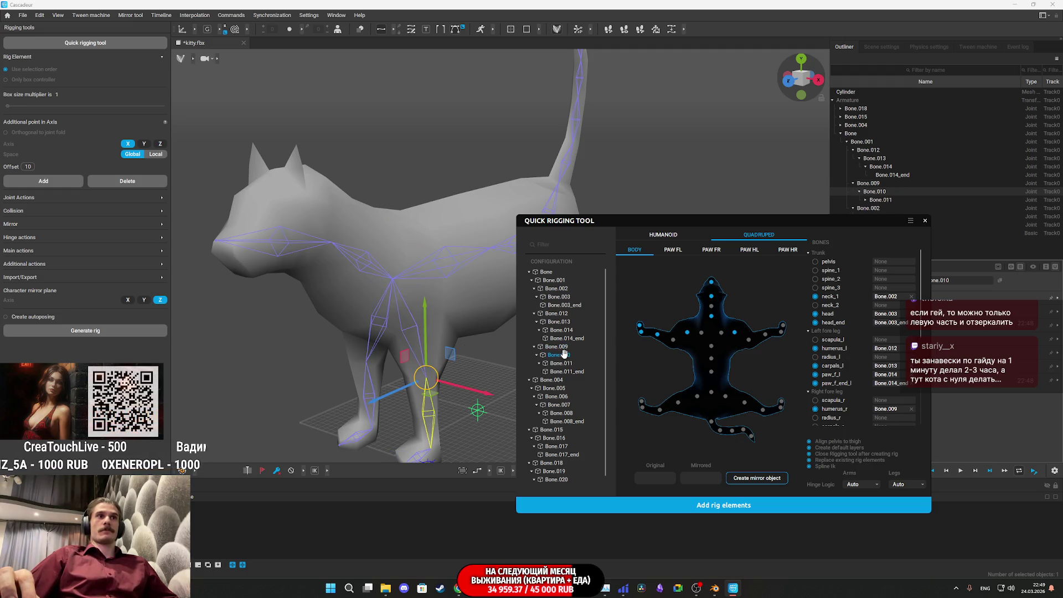
drag(760, 352, 765, 336)
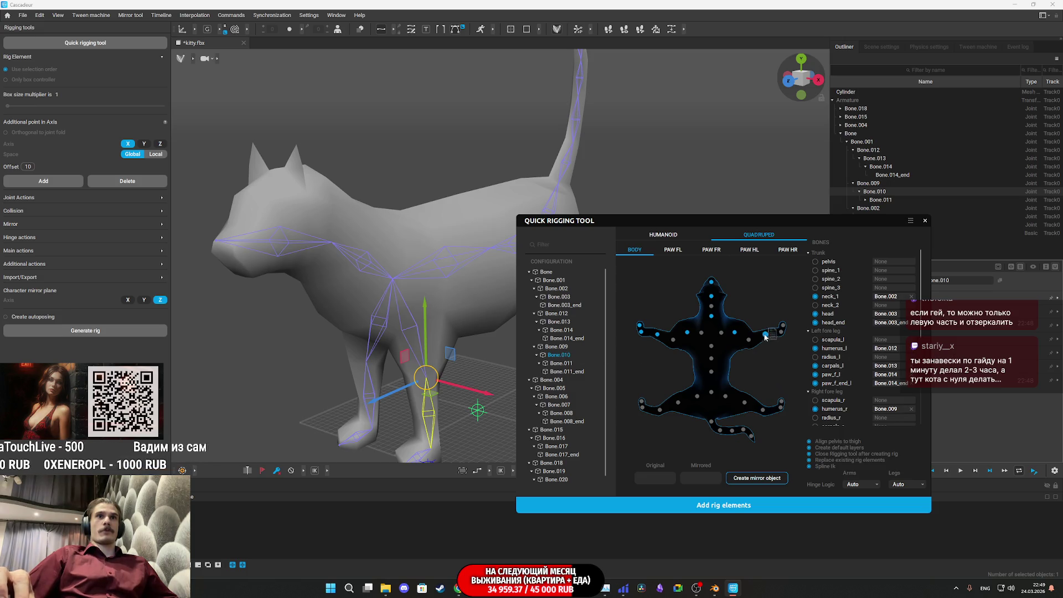
click(422, 457)
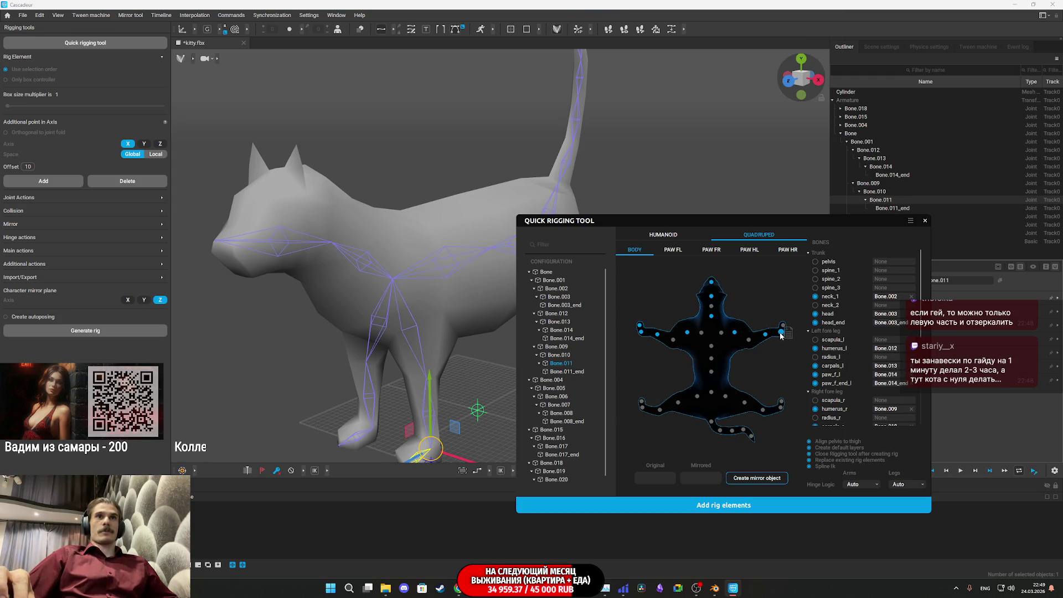
click(561, 371)
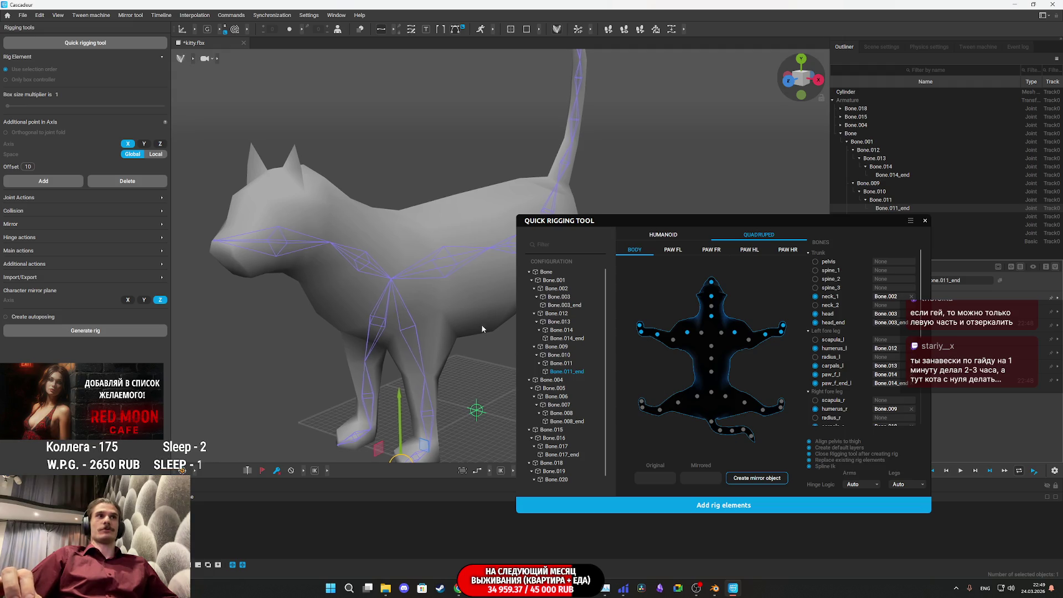
scroll(482, 317, up, 3)
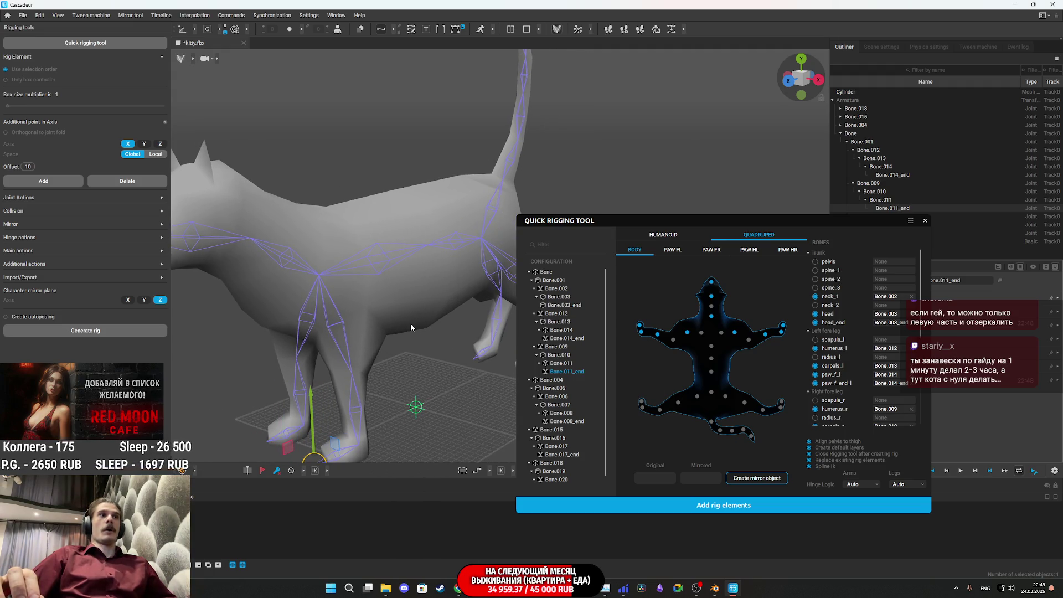
Assign tail-base Bone.004 to the pelvis point
click(558, 379)
mouse_move(420, 330)
mouse_down()
mouse_move(297, 341)
mouse_move(320, 349)
mouse_up()
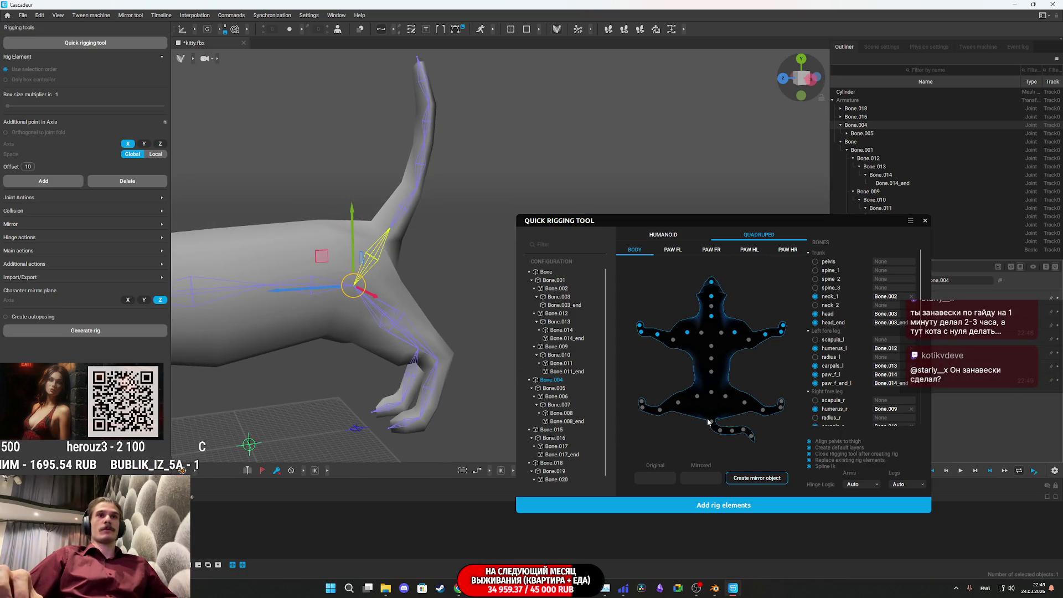
drag(551, 377, 713, 394)
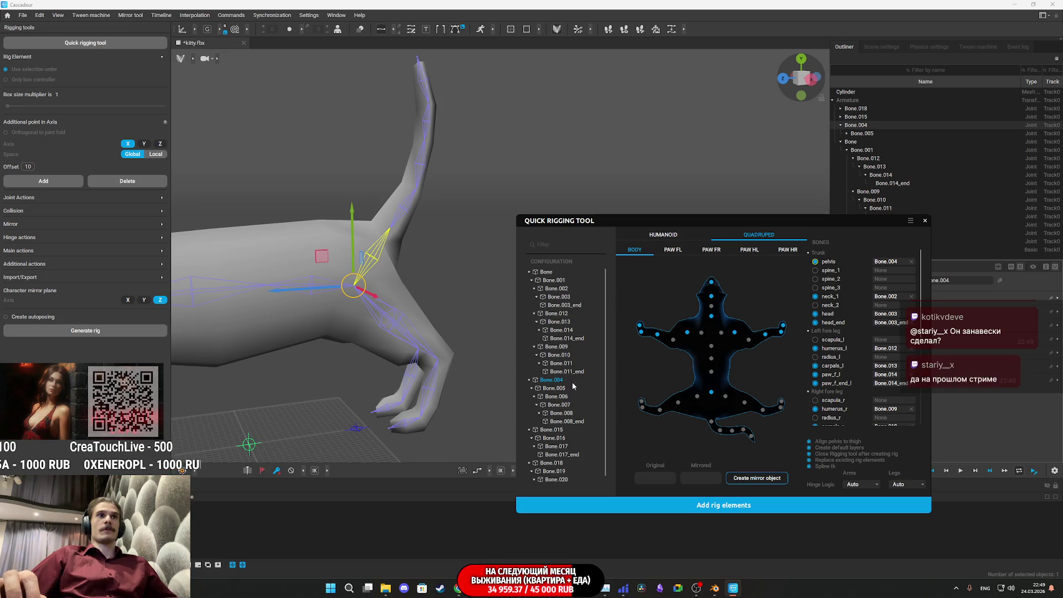
Map tail bones Bone.006, Bone.007, Bone.008 and Bone.008_end onto successive tail points
click(554, 388)
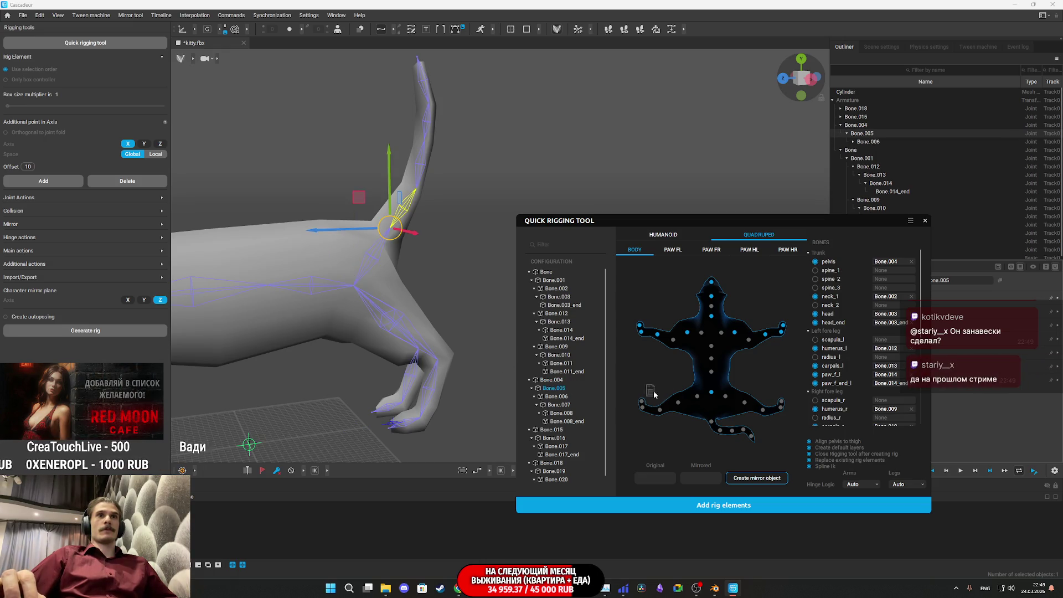
click(566, 397)
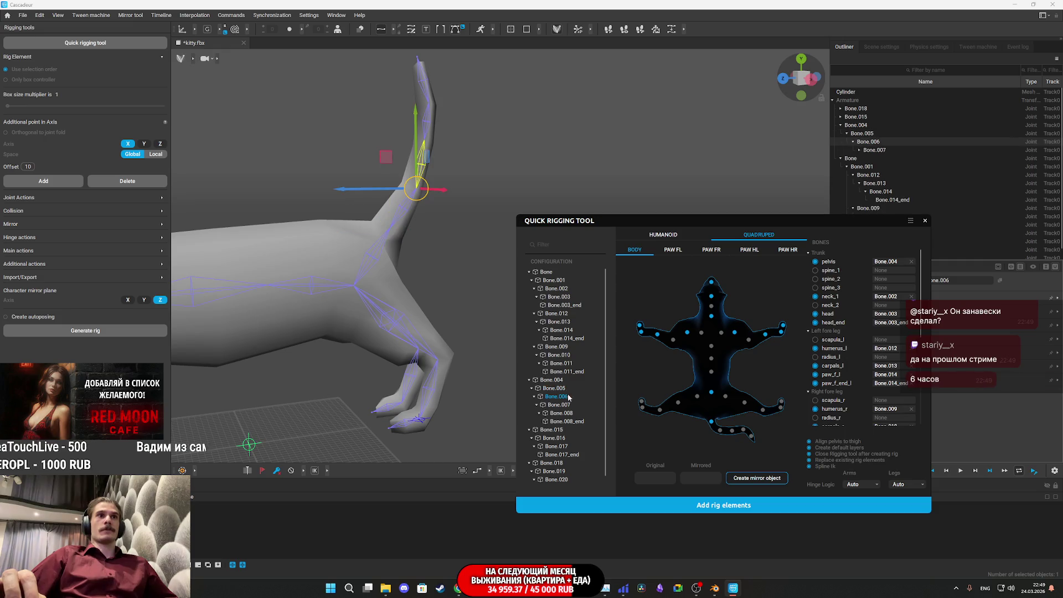
drag(572, 398, 720, 433)
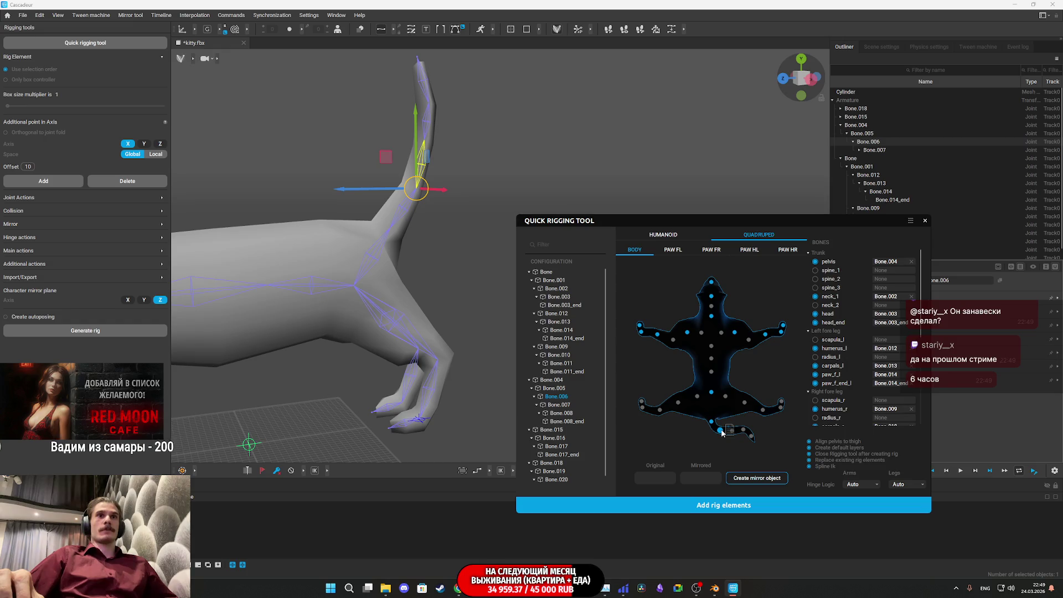
click(565, 405)
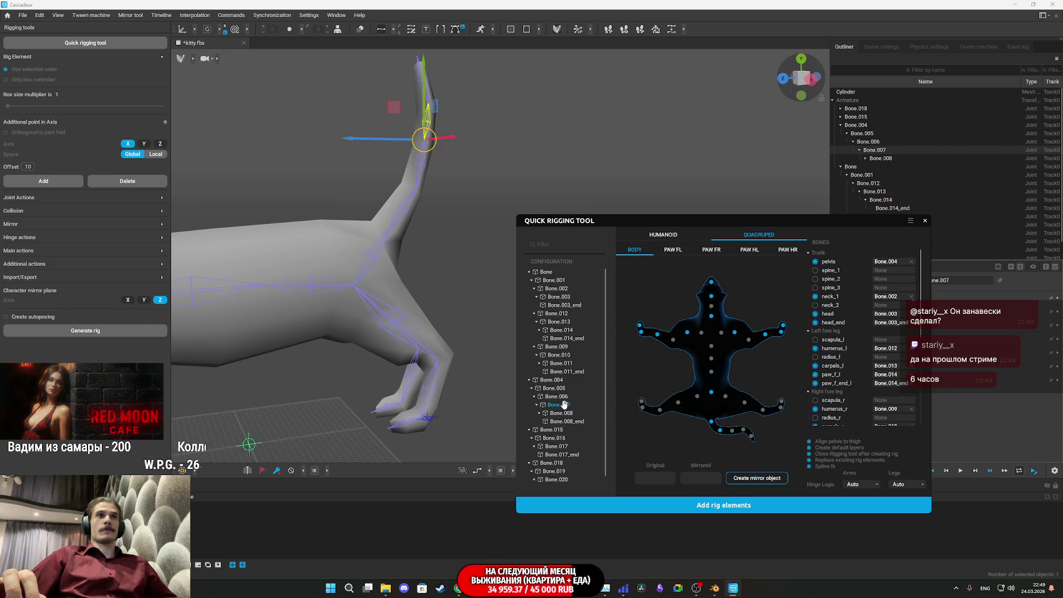
drag(698, 422, 735, 432)
drag(561, 412, 750, 430)
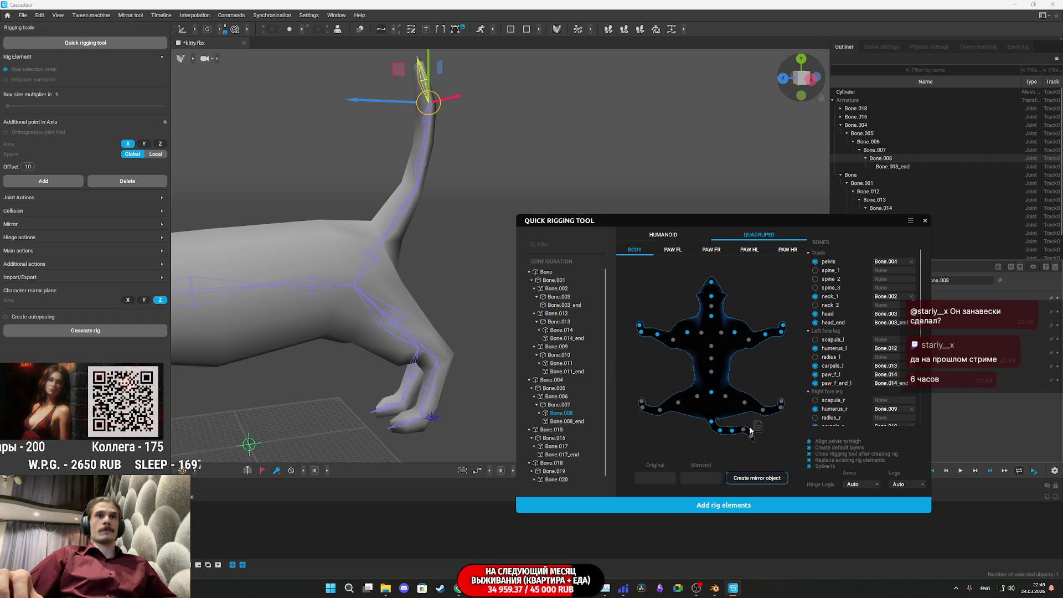
mouse_move(604, 422)
mouse_down()
mouse_move(764, 435)
mouse_move(751, 436)
mouse_up()
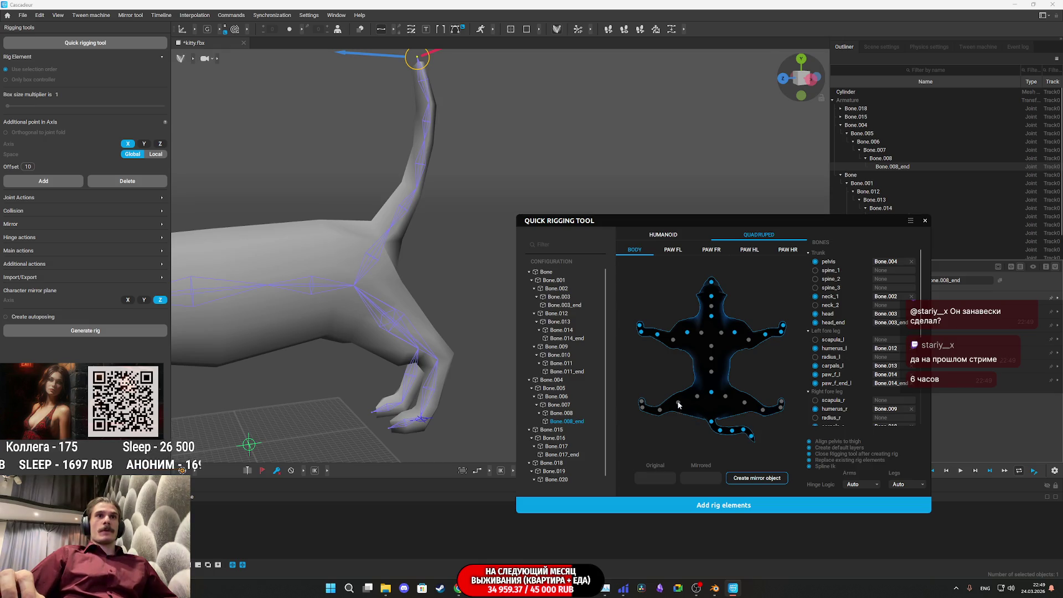
click(377, 310)
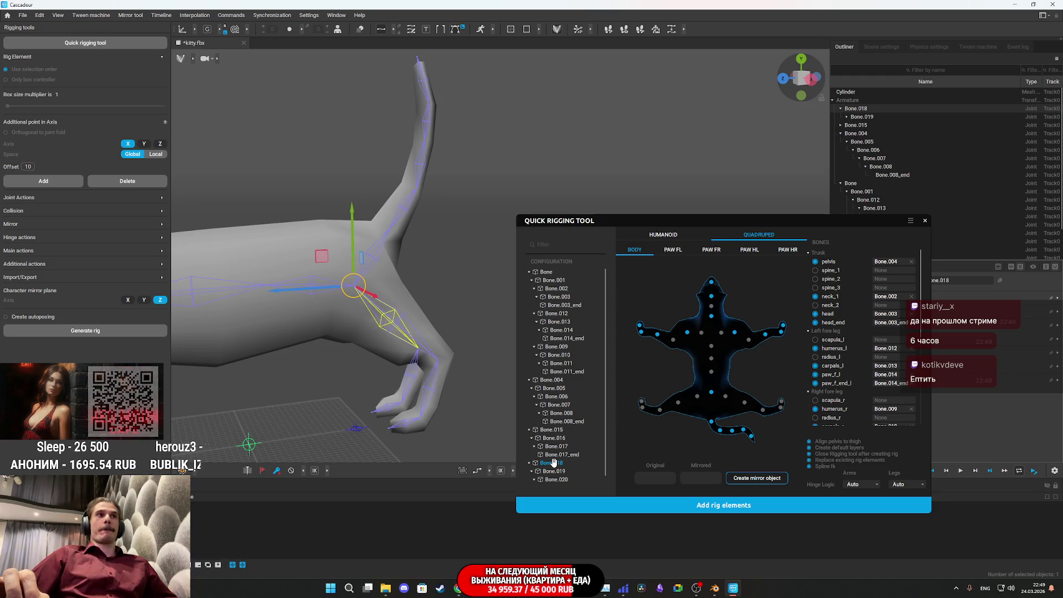
Pick the hind-leg chain Bone.019, Bone.020 and Bone.020_end for mapping
mouse_move(356, 379)
mouse_down()
mouse_move(433, 378)
mouse_move(434, 370)
mouse_up()
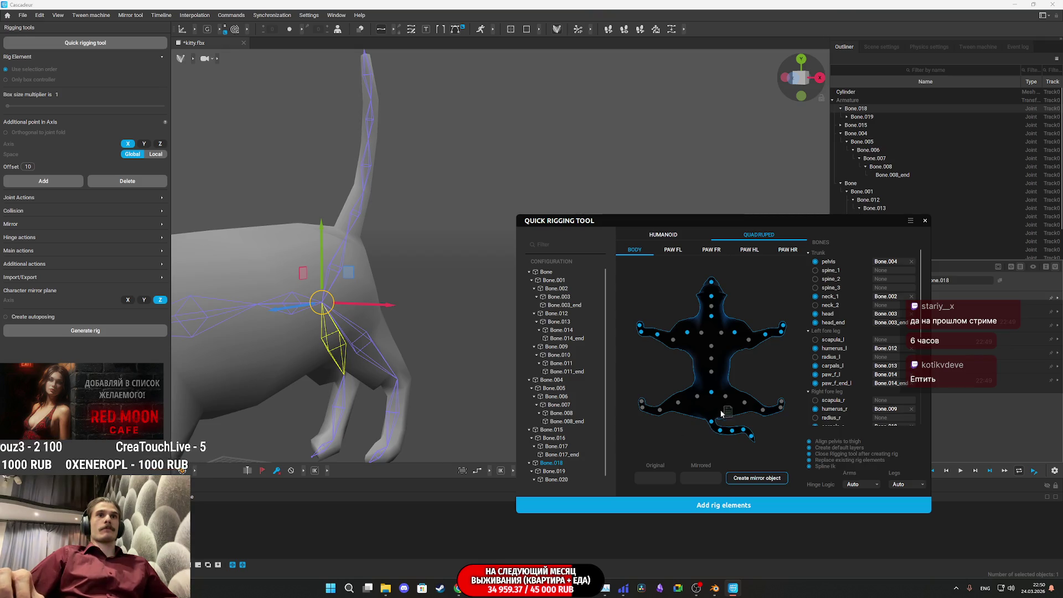
click(553, 471)
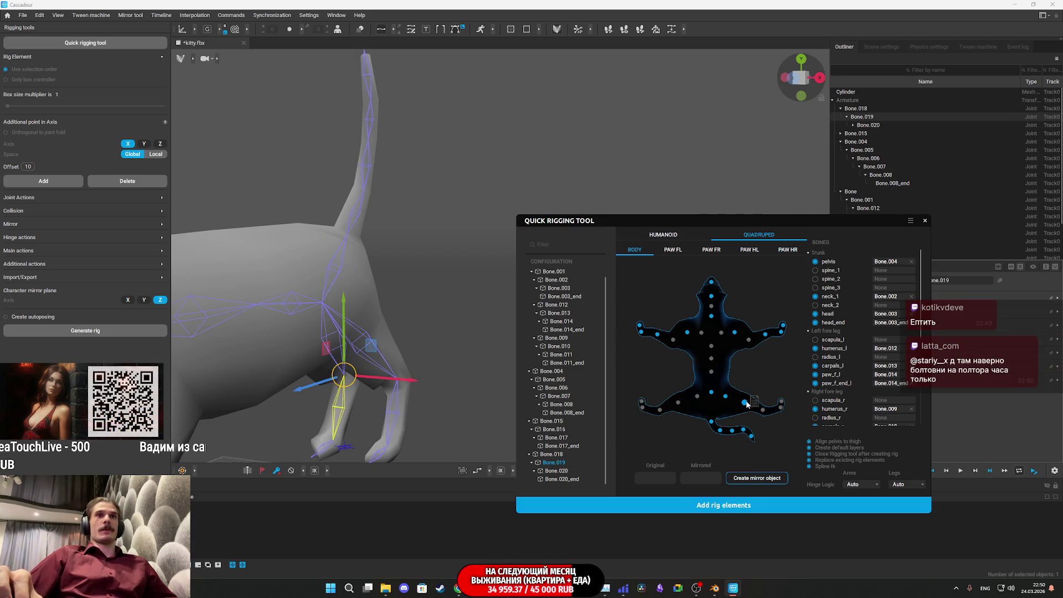
key(Down)
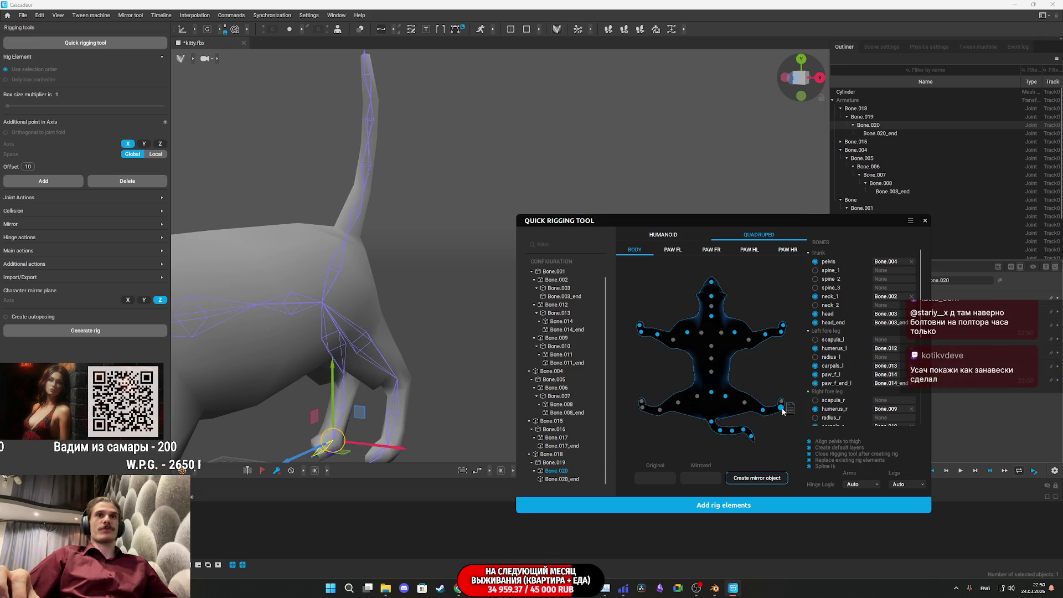
click(562, 479)
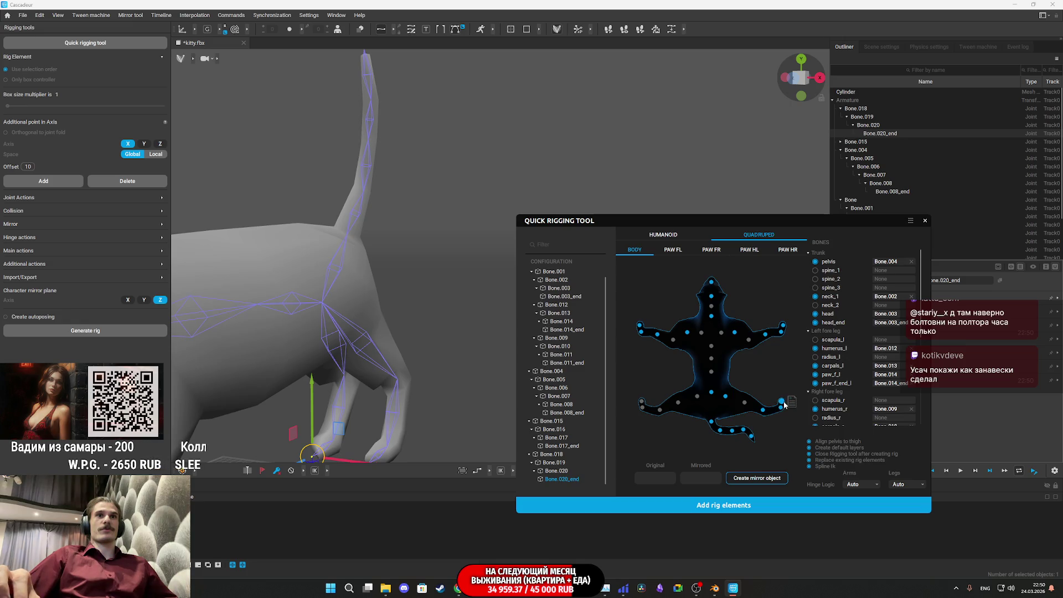
Map the other hind leg, Bone.016 and Bone.017_end, onto the hind-leg points
click(551, 420)
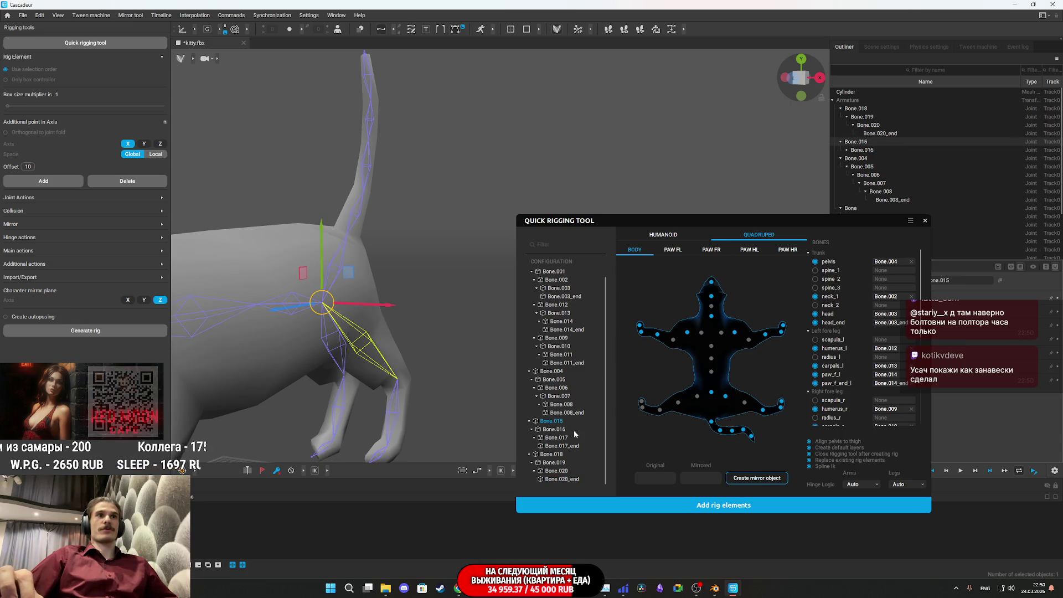
drag(559, 427, 700, 400)
mouse_move(555, 429)
mouse_down()
mouse_move(629, 431)
mouse_move(686, 408)
mouse_move(661, 412)
mouse_up()
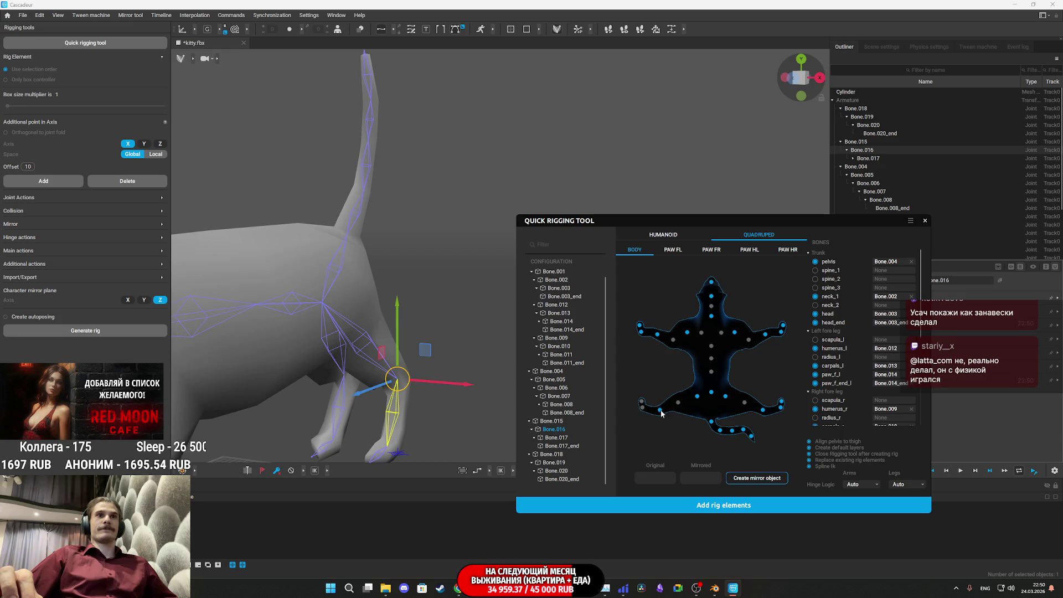
click(560, 437)
drag(560, 446, 642, 404)
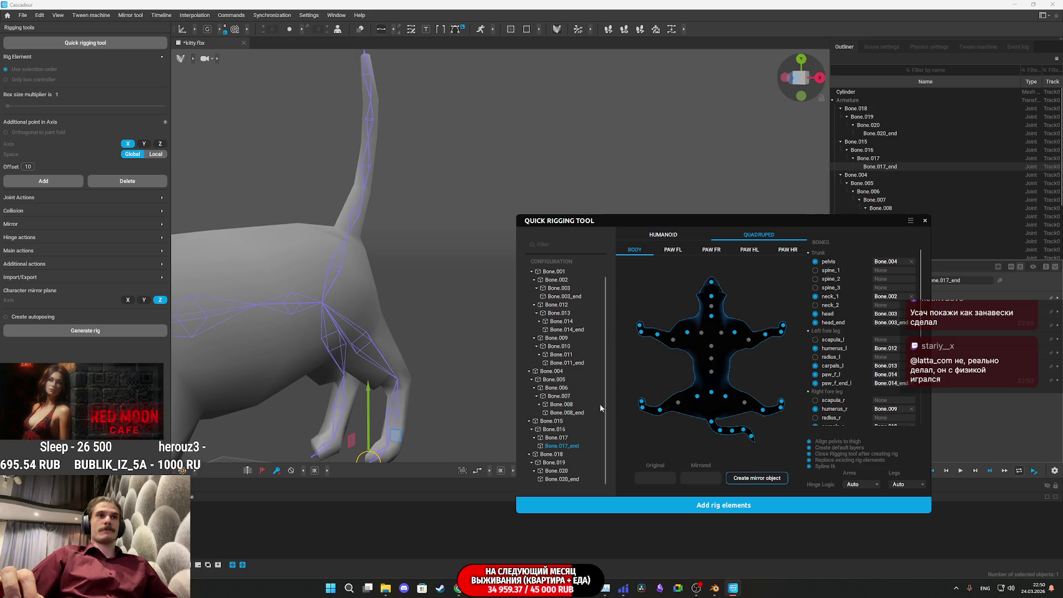
click(277, 314)
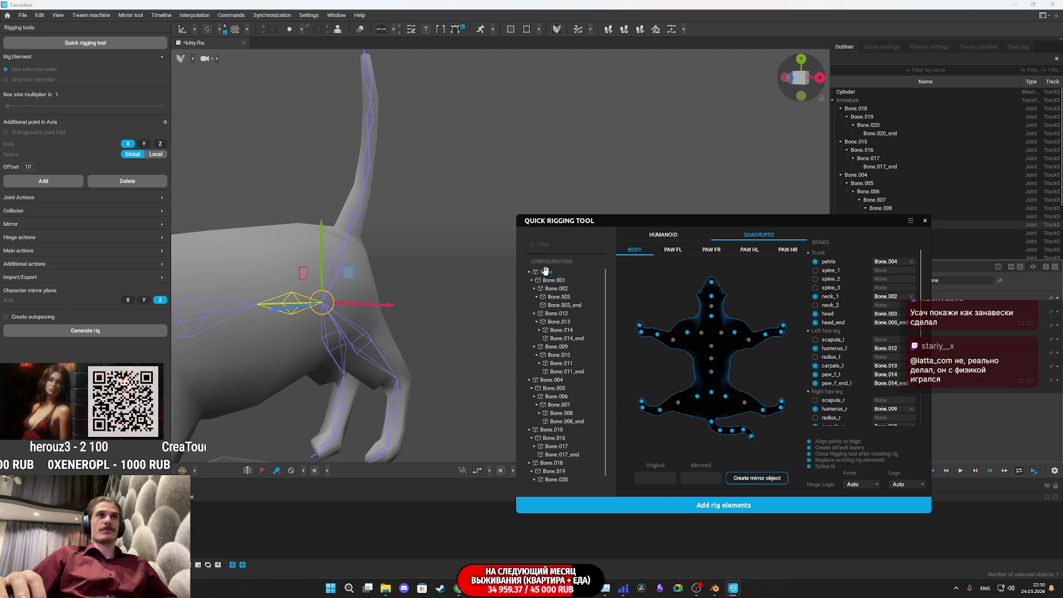
Assign root Bone to spine_1 and Bone.001 to spine_3, then add the rig elements
drag(713, 376, 713, 376)
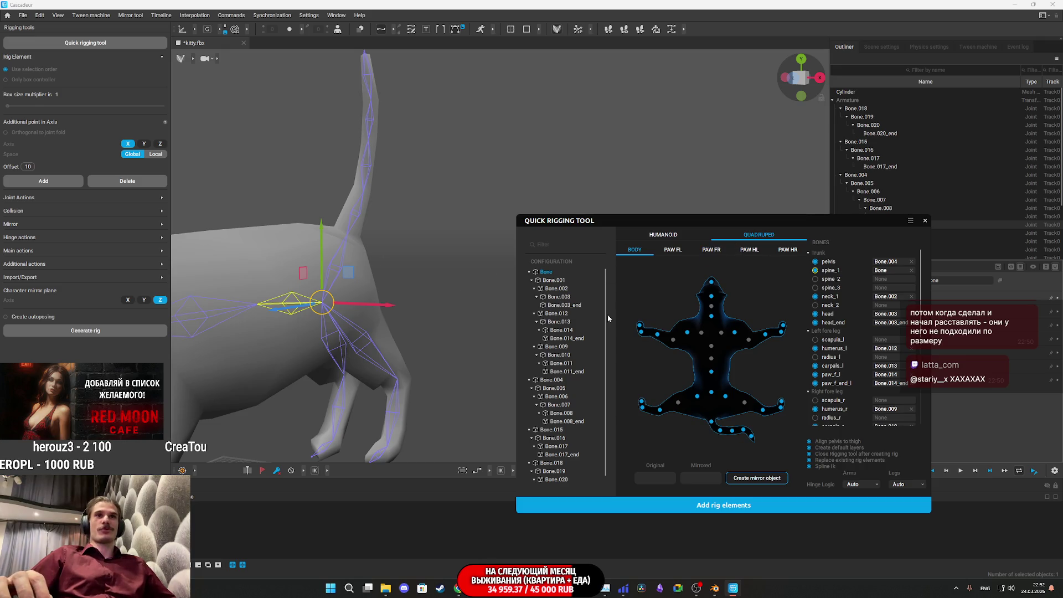
mouse_move(460, 321)
mouse_down()
mouse_move(310, 338)
mouse_move(327, 352)
mouse_up()
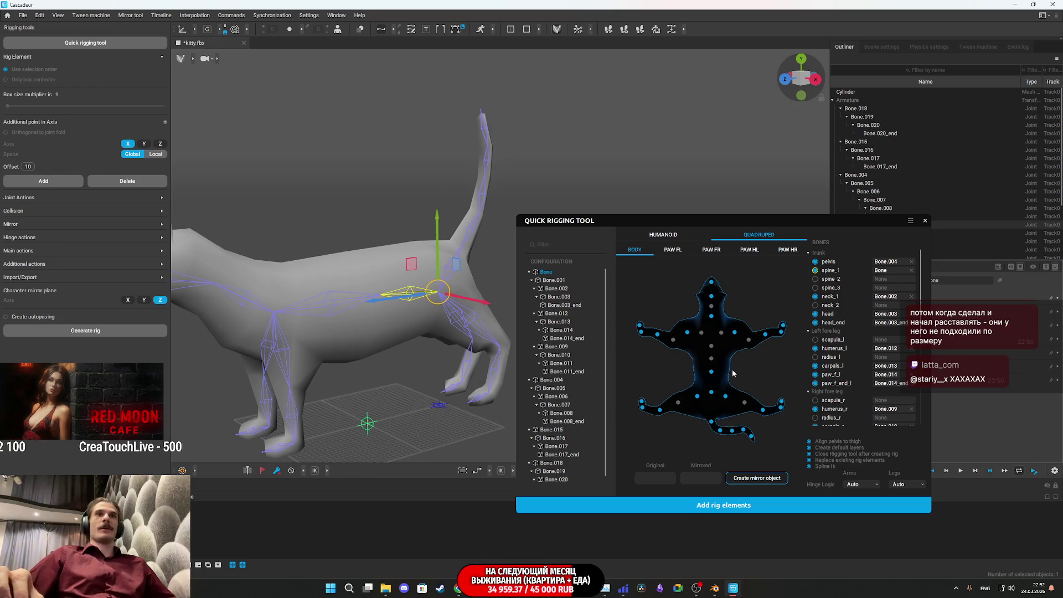
click(329, 306)
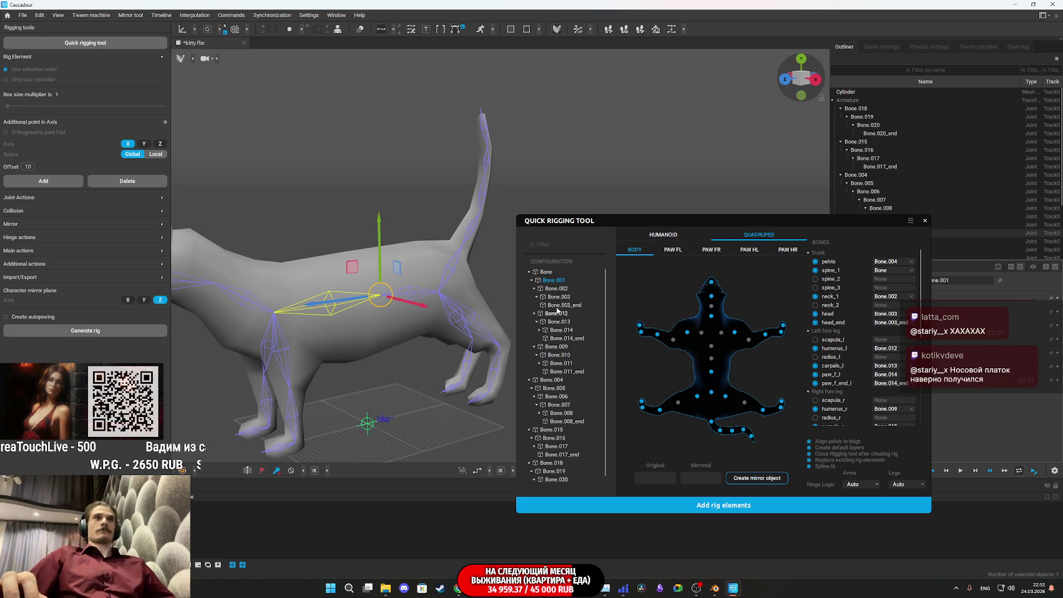
click(719, 346)
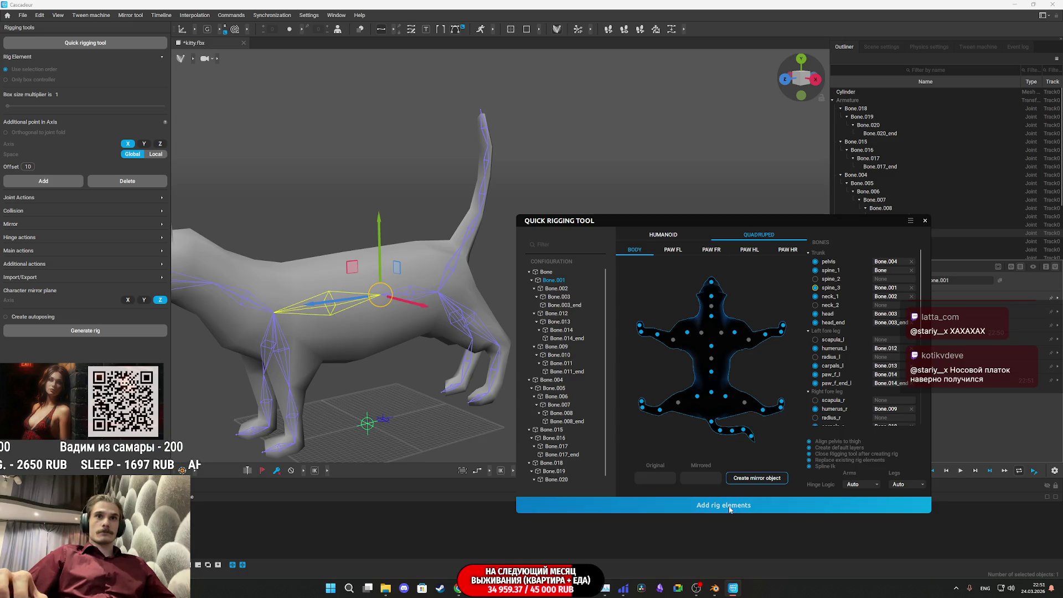
click(678, 502)
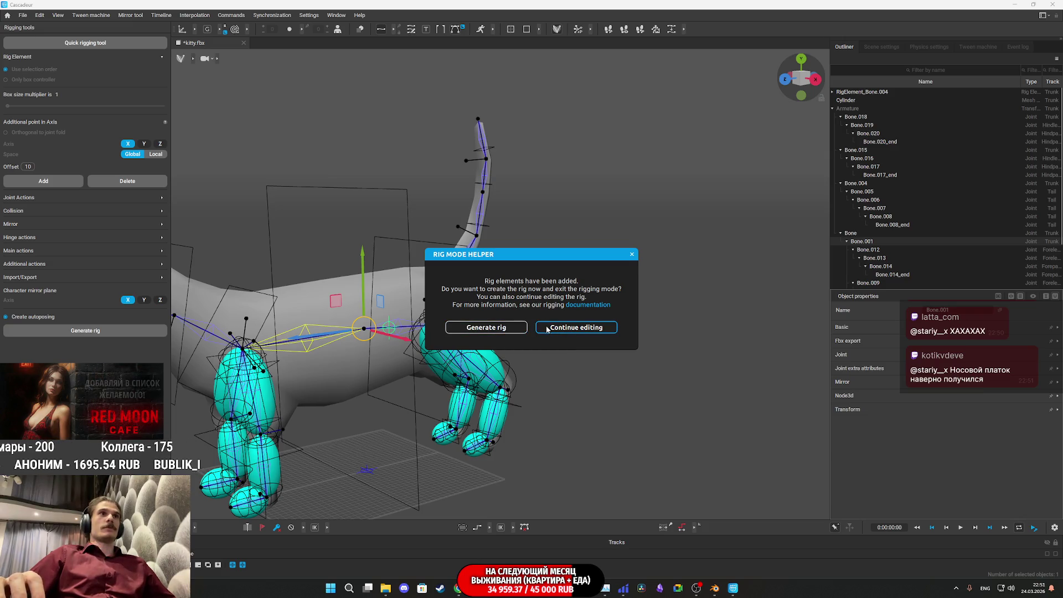
Run Generate rig on the cat twice, then close the Cascadeur window
click(512, 330)
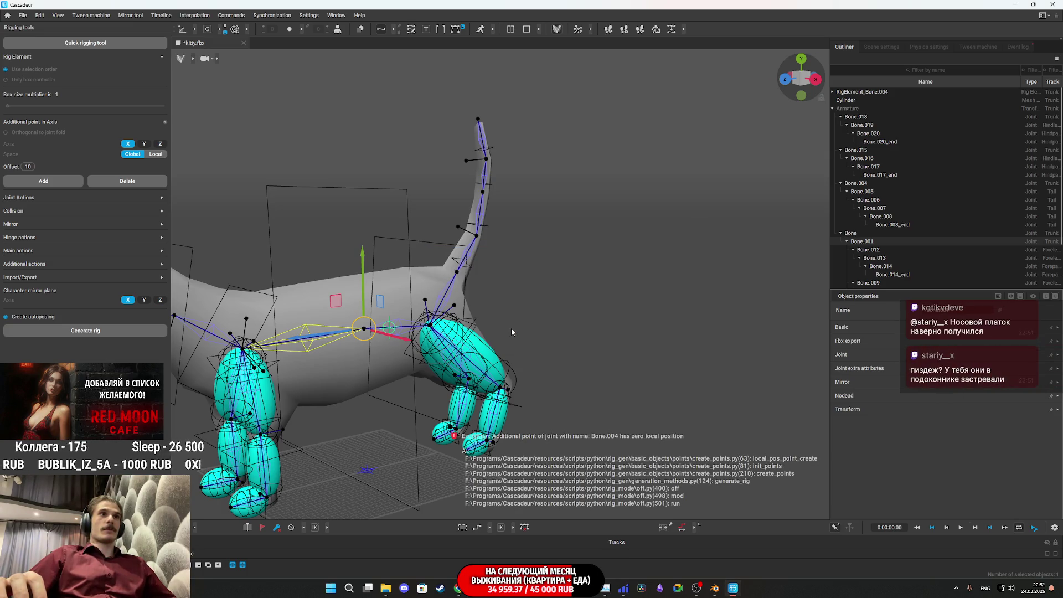
mouse_move(329, 335)
mouse_down()
mouse_move(479, 315)
mouse_move(422, 301)
mouse_move(476, 343)
mouse_move(453, 332)
mouse_up()
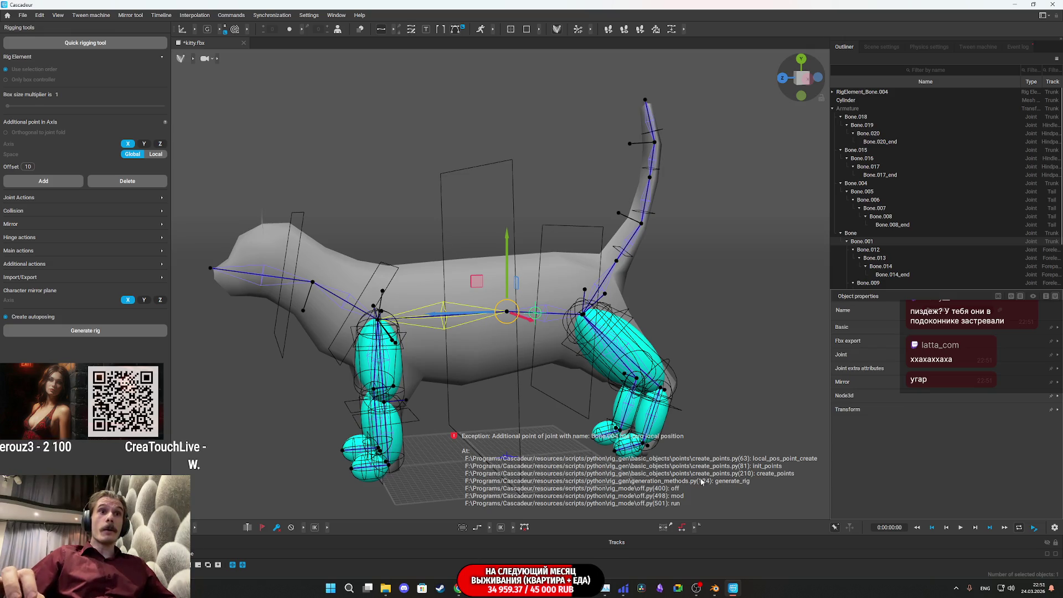
click(502, 388)
click(88, 331)
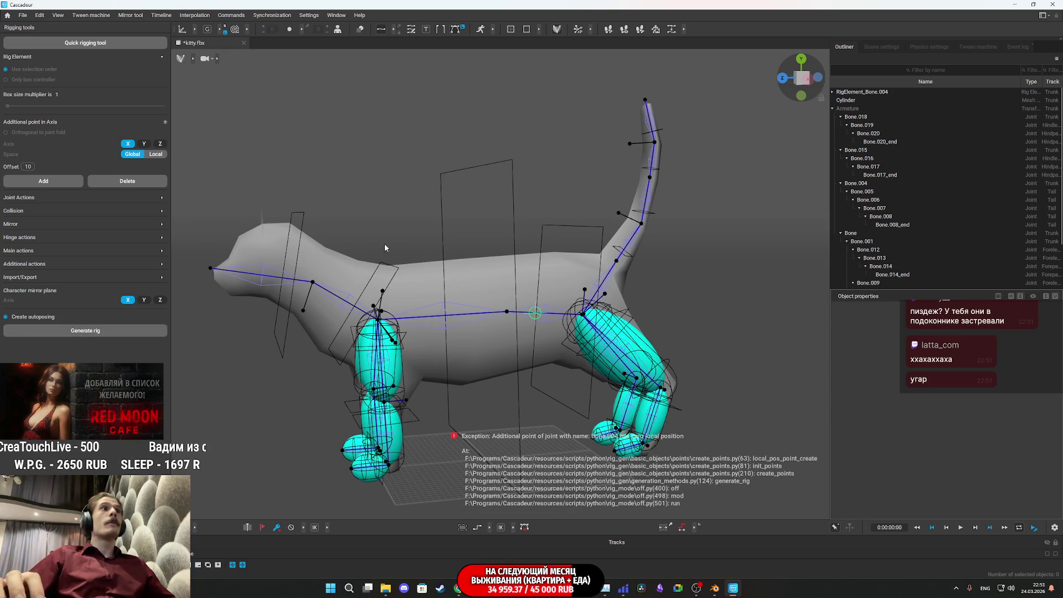
click(1054, 4)
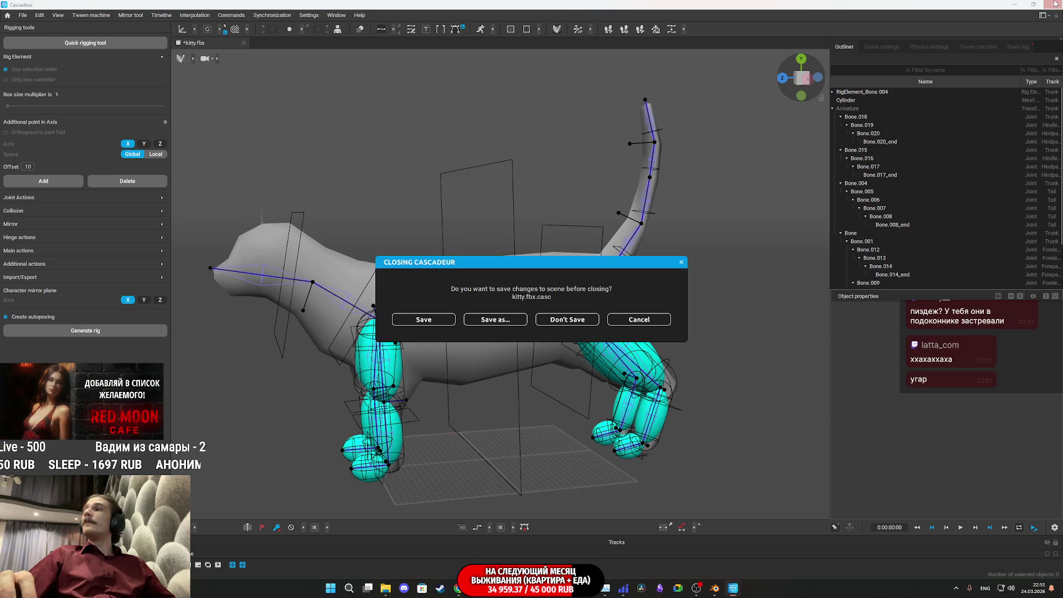
Discard the kitty scene, then switch via Unreal to Blender's cat rig
click(554, 319)
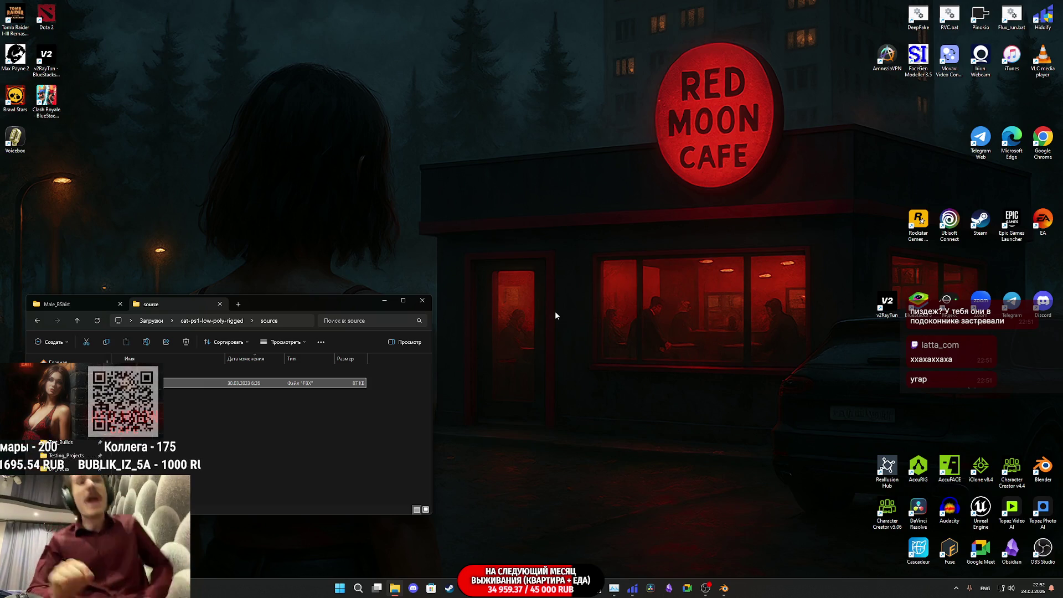
mouse_move(514, 588)
click(522, 550)
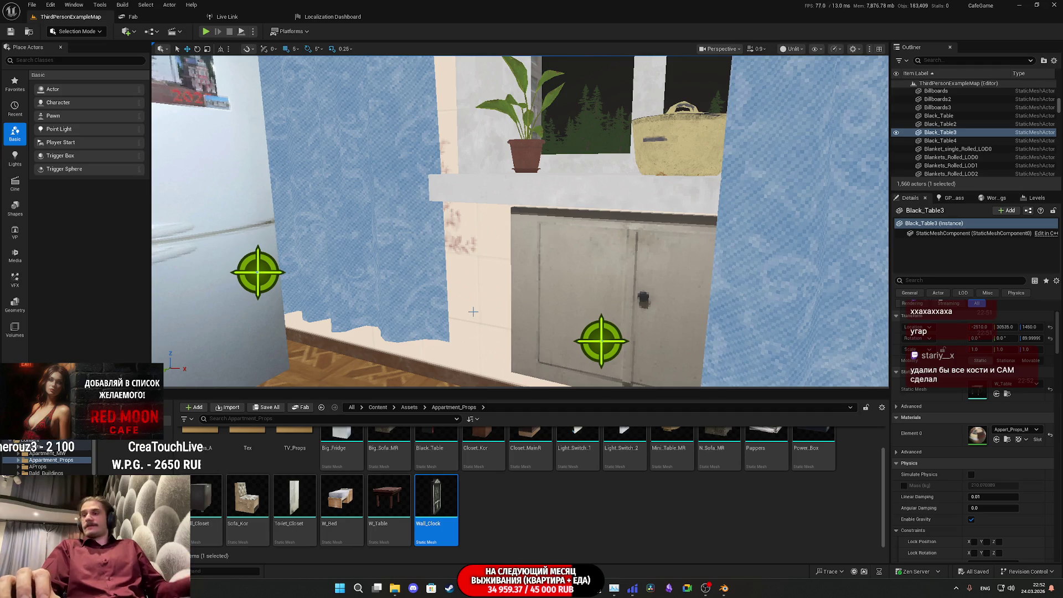
click(723, 588)
mouse_move(534, 317)
mouse_down()
mouse_move(483, 336)
mouse_move(494, 347)
mouse_move(531, 339)
mouse_move(434, 399)
mouse_up()
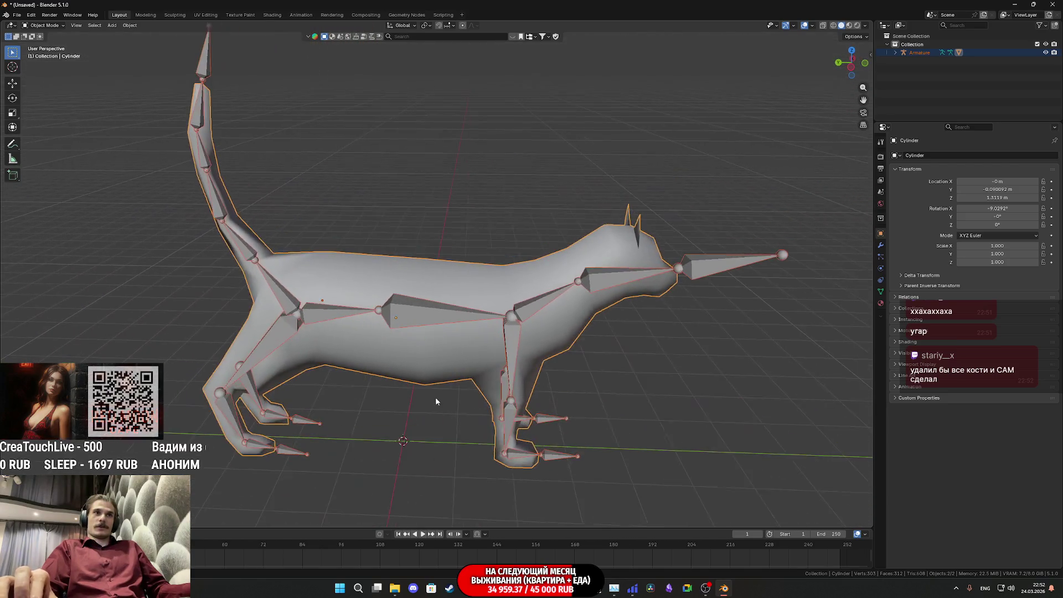
Loop-cut a centred edge loop around the head of the cat's body mesh in Edit Mode
click(445, 352)
drag(445, 355, 687, 345)
mouse_move(551, 312)
mouse_down()
mouse_move(419, 297)
mouse_move(476, 290)
mouse_up()
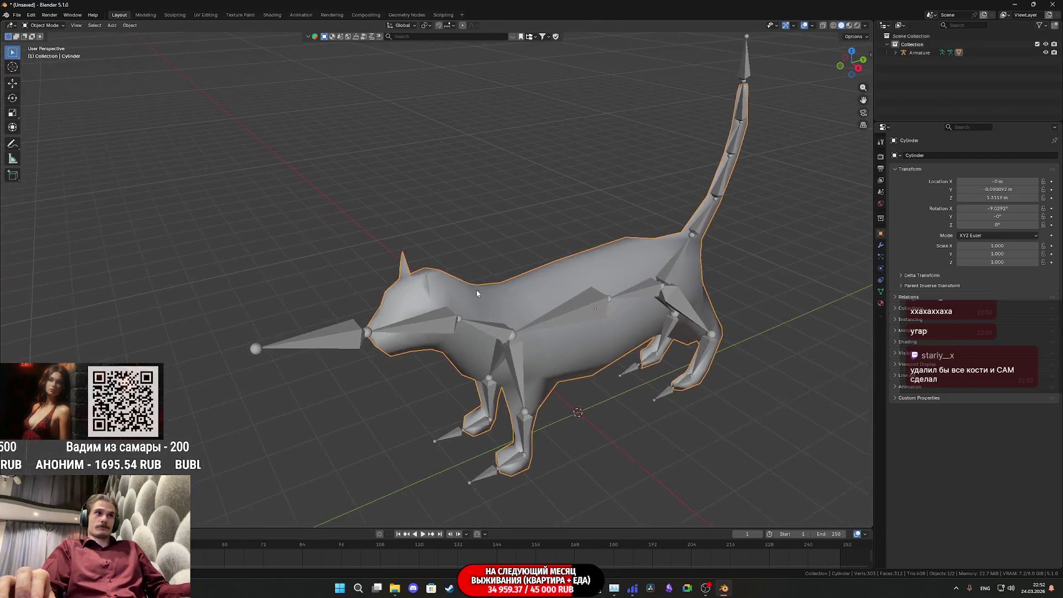
scroll(422, 333, up, 6)
key(Tab)
key(ctrl+r)
click(366, 425)
right_click(366, 424)
Switch to edge select, view the ears from above, and select a second vertex near the ear
drag(366, 424, 299, 382)
click(74, 26)
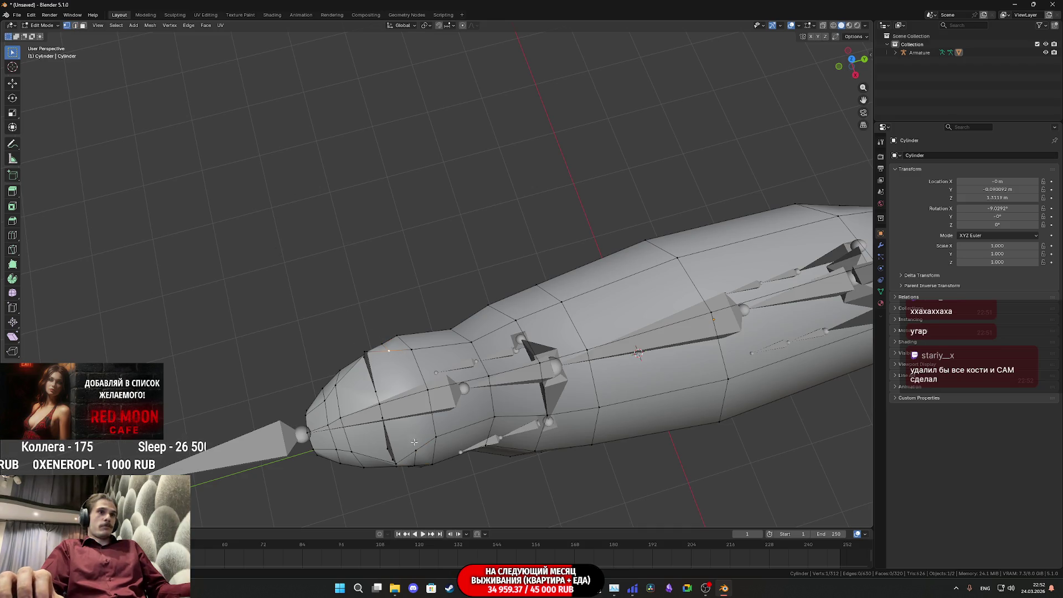
mouse_move(451, 426)
mouse_down()
mouse_move(392, 337)
mouse_move(500, 294)
mouse_move(277, 166)
mouse_up()
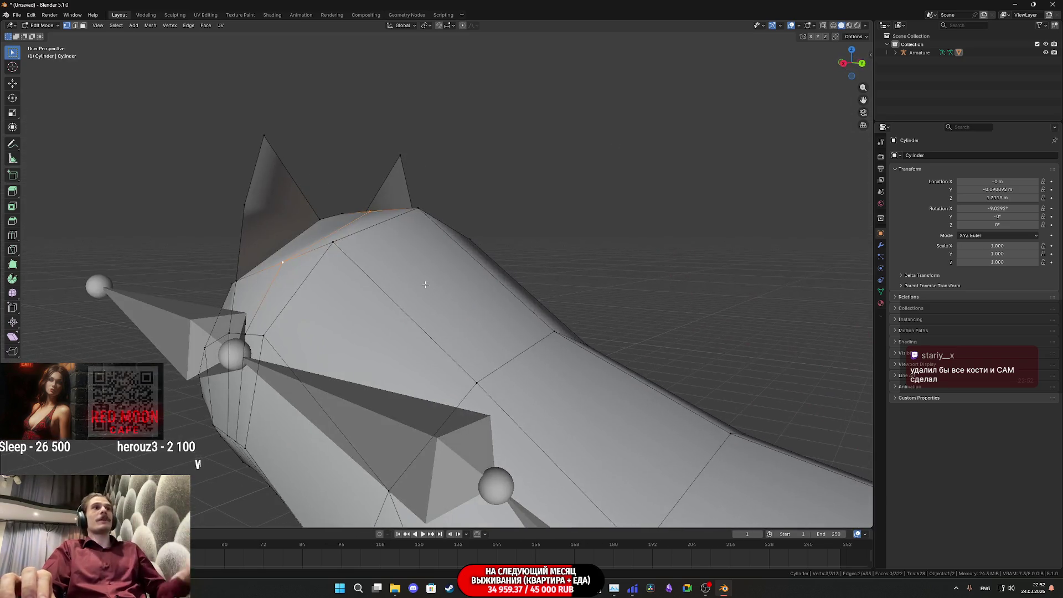
click(76, 28)
mouse_move(233, 210)
mouse_down()
mouse_move(295, 274)
mouse_move(571, 349)
mouse_move(389, 347)
mouse_move(472, 331)
mouse_up()
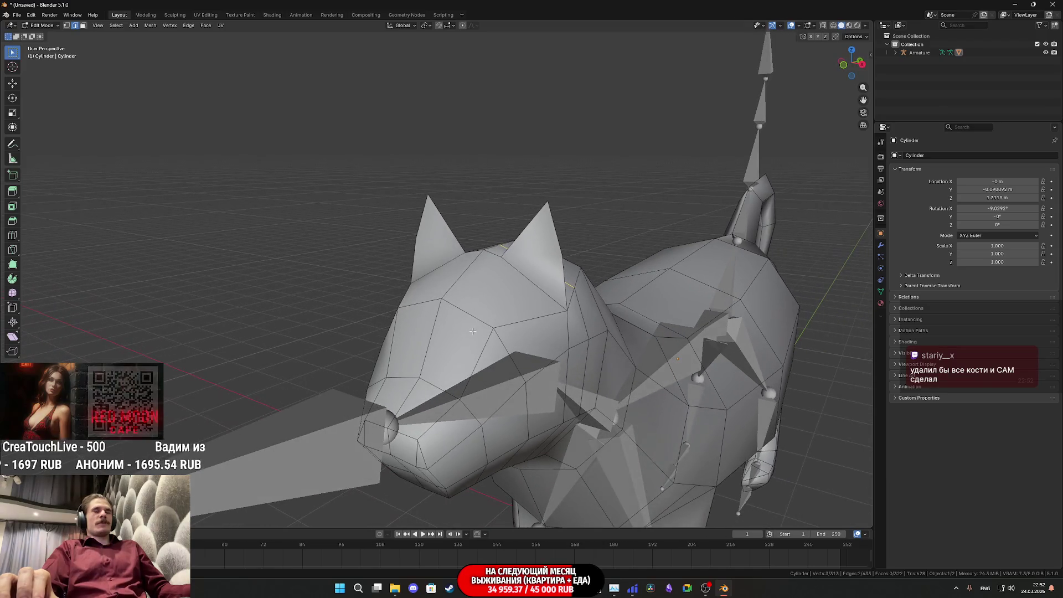
mouse_move(387, 277)
mouse_down()
mouse_move(428, 322)
mouse_move(478, 319)
mouse_move(521, 276)
mouse_move(481, 329)
mouse_up()
shift+click(552, 258)
Join the two ear vertices with an edge and select another head vertex
key(j)
drag(553, 261, 546, 260)
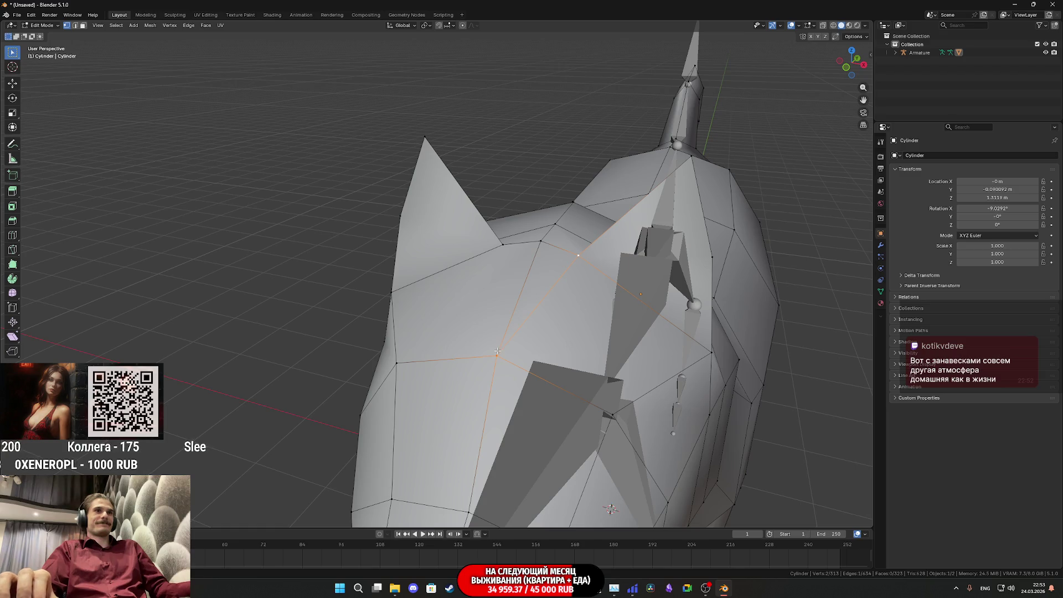
drag(532, 257, 480, 273)
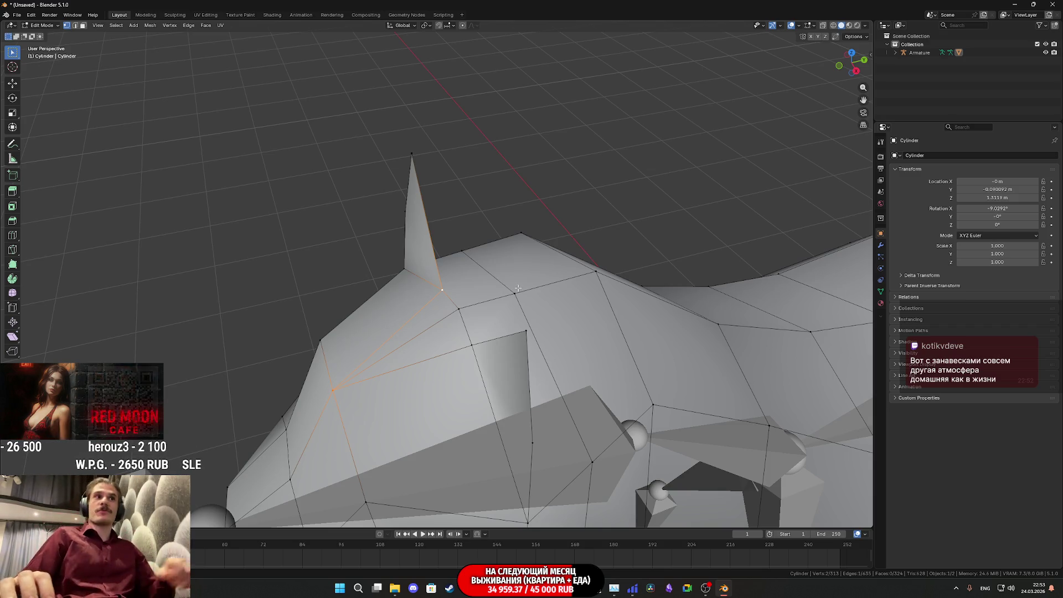
mouse_move(532, 303)
mouse_down()
mouse_move(519, 314)
mouse_move(440, 271)
mouse_move(436, 261)
mouse_move(452, 250)
mouse_up()
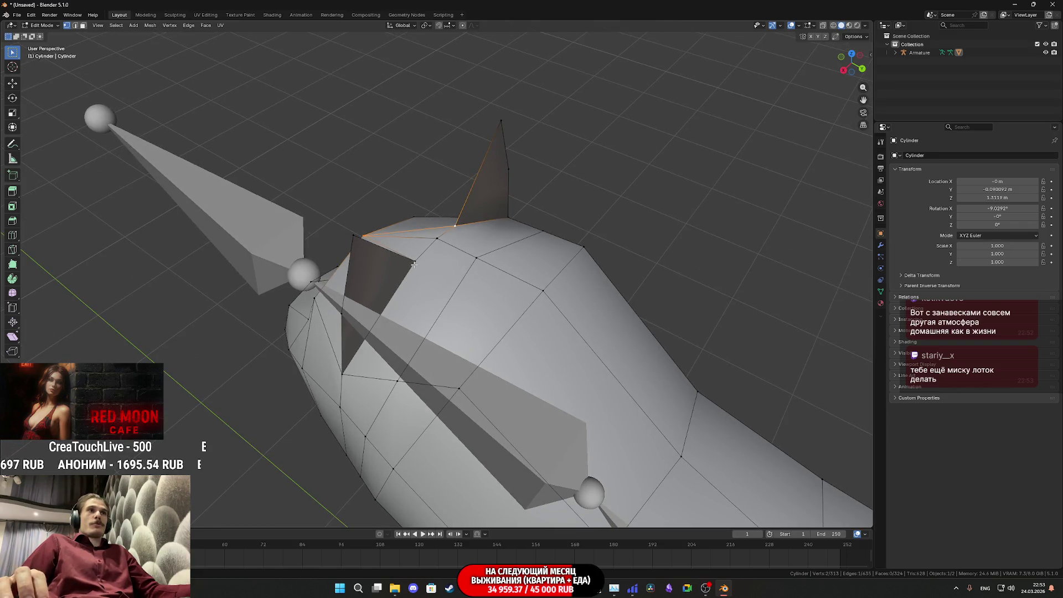
drag(465, 274, 470, 276)
shift+click(476, 269)
drag(475, 277, 500, 252)
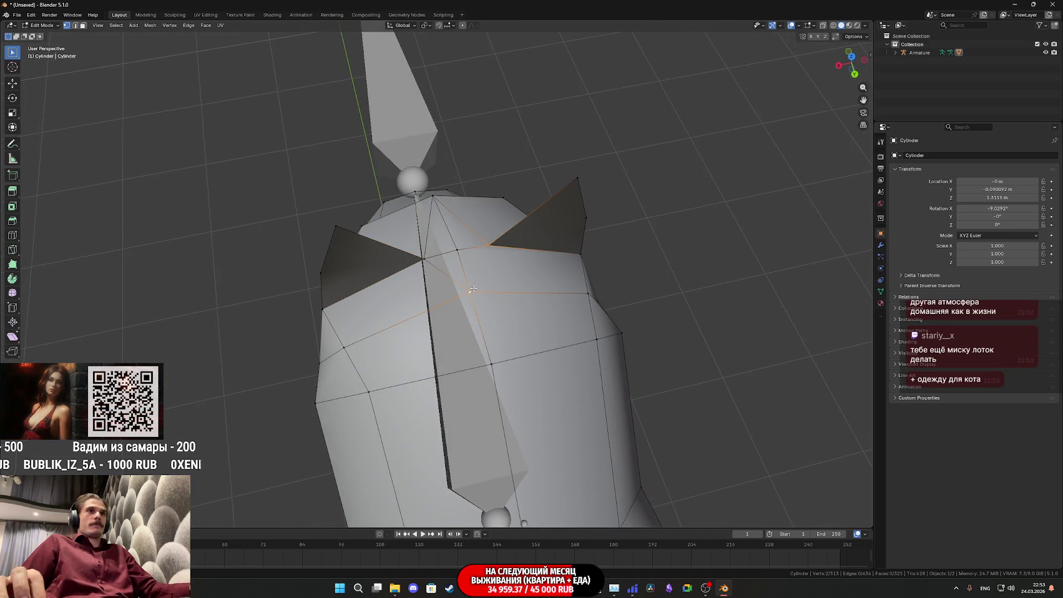
mouse_move(490, 294)
mouse_down()
mouse_move(481, 326)
mouse_move(388, 176)
mouse_up()
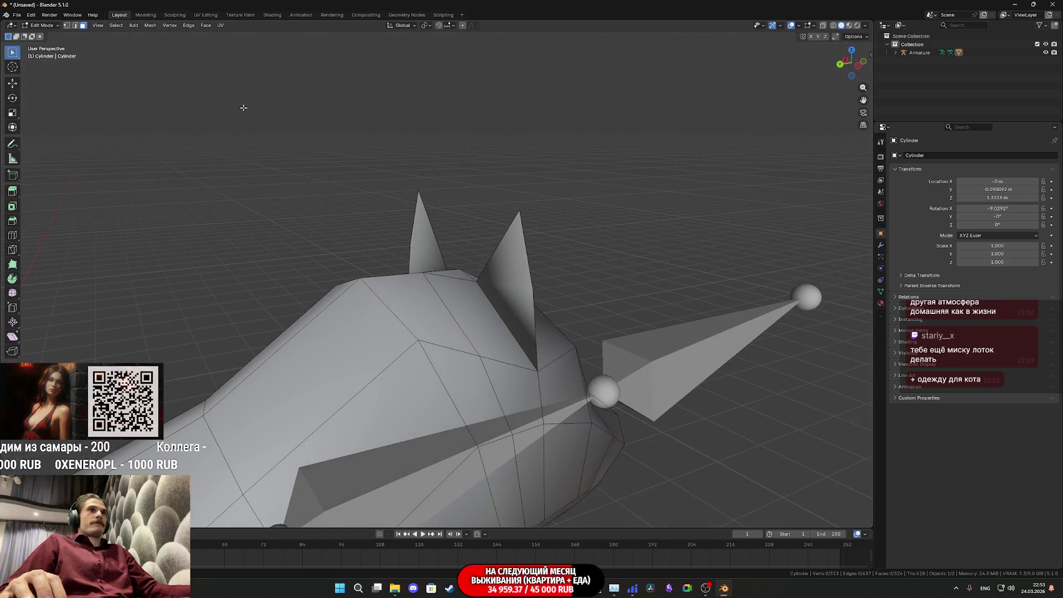
Delete both ear faces, then undo the deletion
click(516, 296)
drag(515, 296, 463, 267)
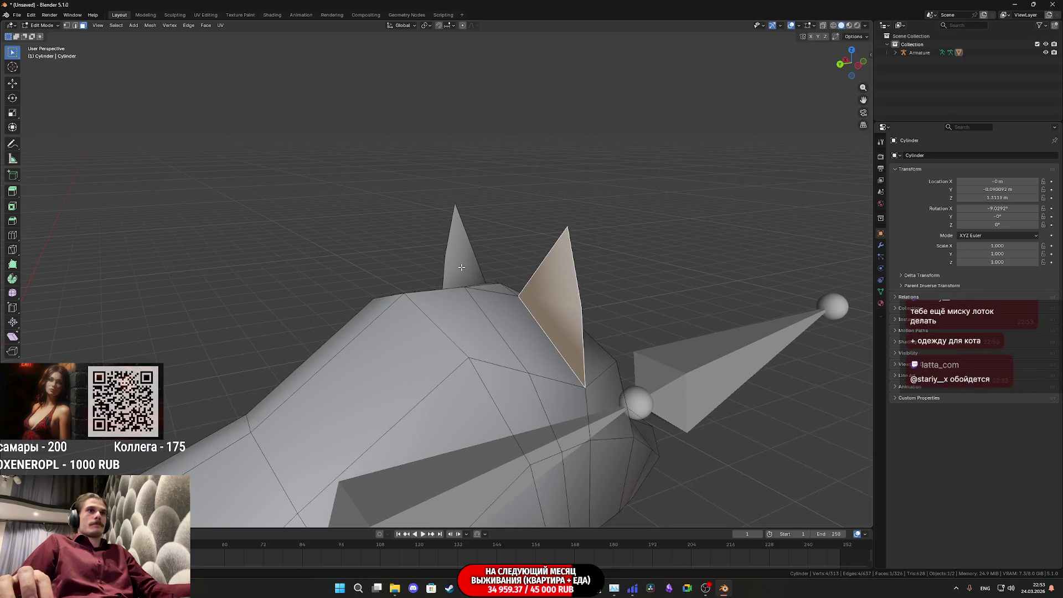
shift+click(461, 267)
key(x)
click(426, 281)
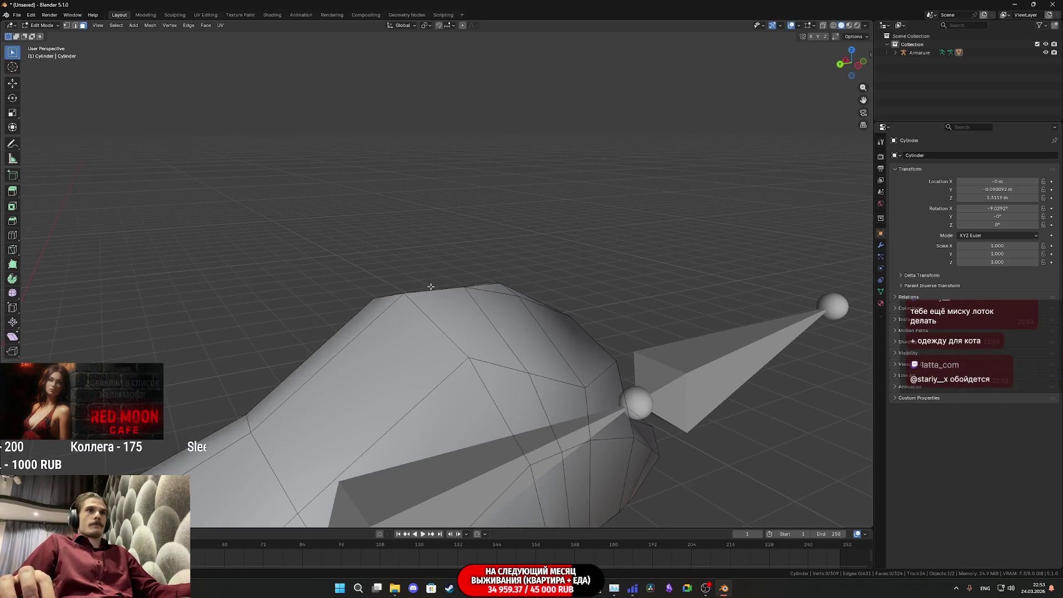
key(ctrl+z)
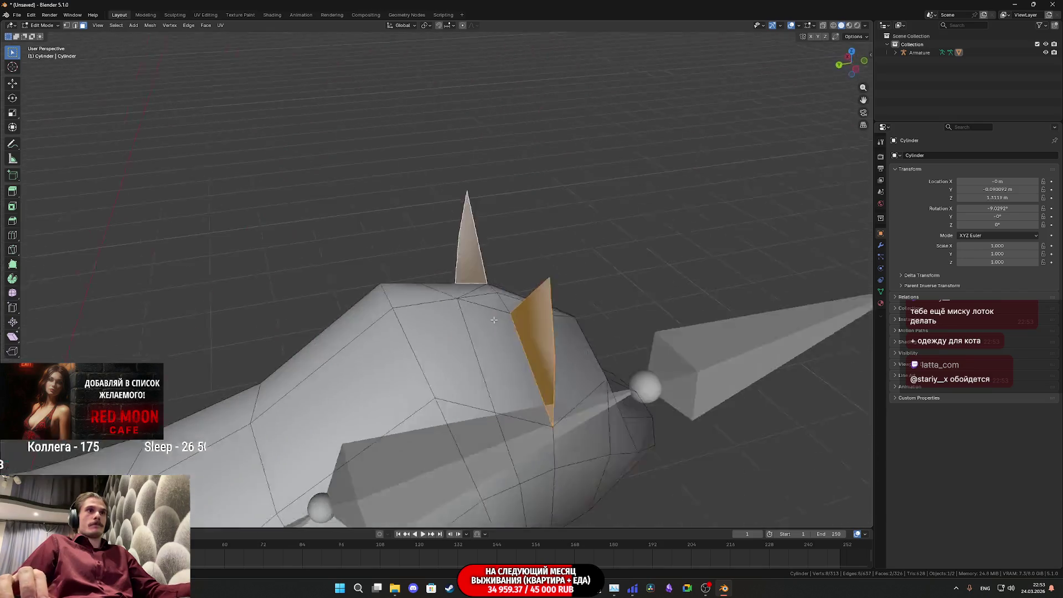
drag(494, 319, 505, 314)
mouse_move(332, 249)
mouse_down()
mouse_move(466, 312)
mouse_move(489, 250)
mouse_move(464, 283)
mouse_up()
Subdivide two ear-base edges and join the new midpoint vertex with an edge
click(67, 27)
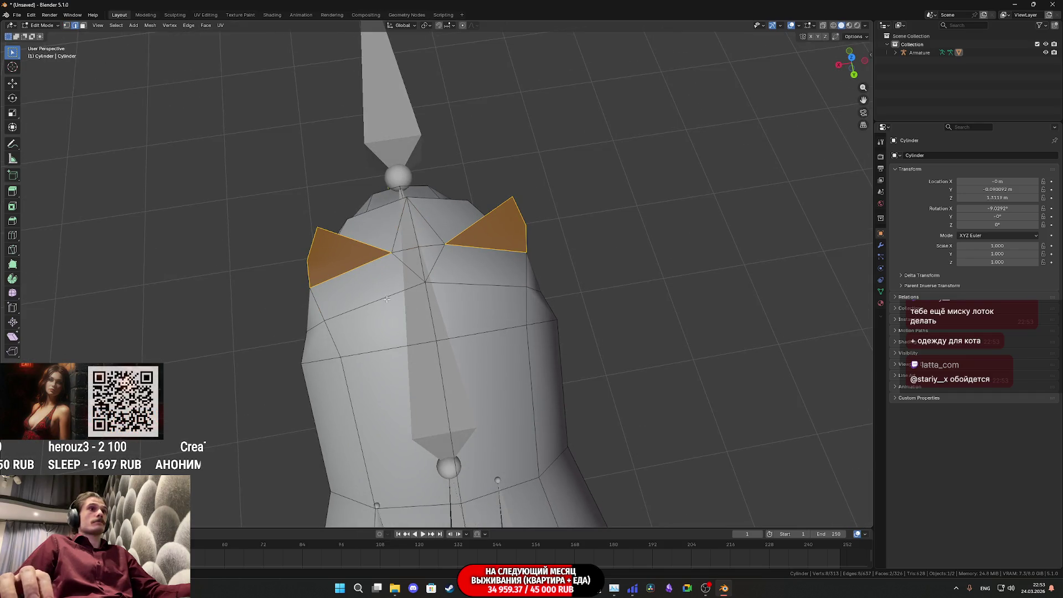
click(387, 299)
right_click(386, 299)
click(384, 297)
click(477, 283)
right_click(477, 284)
click(477, 284)
click(477, 286)
mouse_move(477, 286)
mouse_down()
mouse_move(458, 257)
mouse_move(495, 320)
mouse_move(455, 332)
mouse_move(508, 310)
mouse_up()
key(j)
Fill a triangle face between vertices at the ear base
click(536, 368)
shift+click(457, 319)
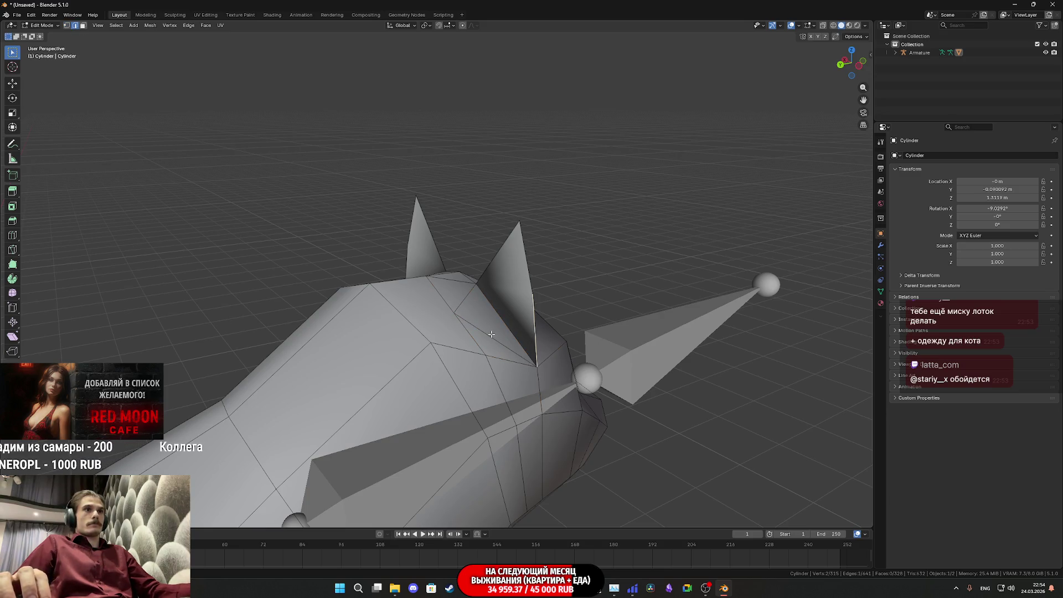
key(f)
mouse_move(491, 334)
mouse_down()
mouse_move(569, 313)
mouse_move(569, 296)
mouse_move(508, 446)
mouse_move(514, 440)
mouse_up()
click(505, 312)
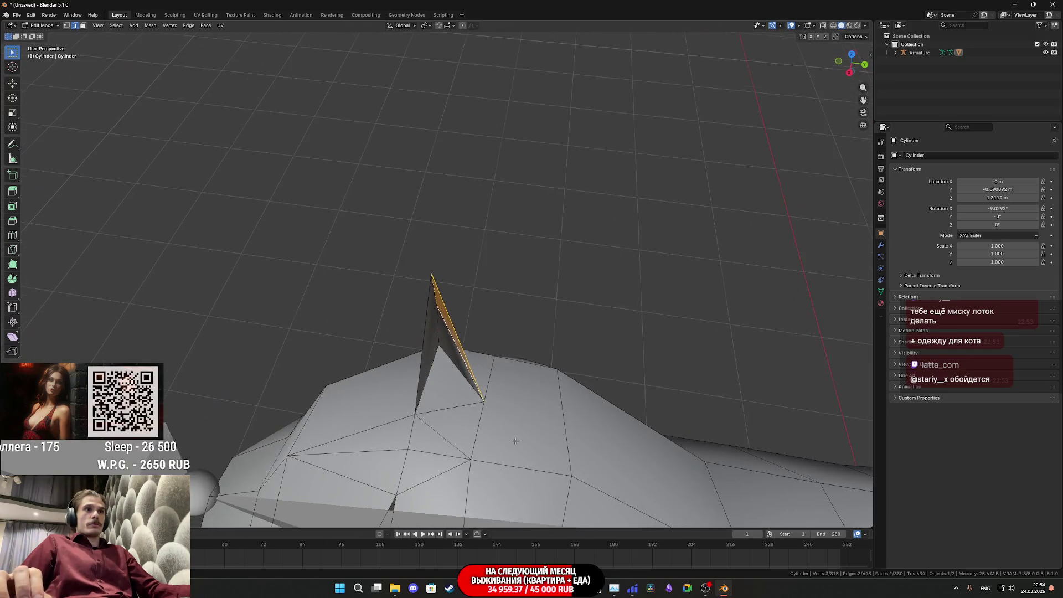
mouse_move(458, 405)
mouse_down()
mouse_move(486, 373)
mouse_move(458, 370)
mouse_move(493, 368)
mouse_move(512, 396)
mouse_move(418, 379)
mouse_move(392, 436)
mouse_move(243, 320)
mouse_move(848, 71)
mouse_up()
Keep solid viewport shading and view the mesh from the top
key(z)
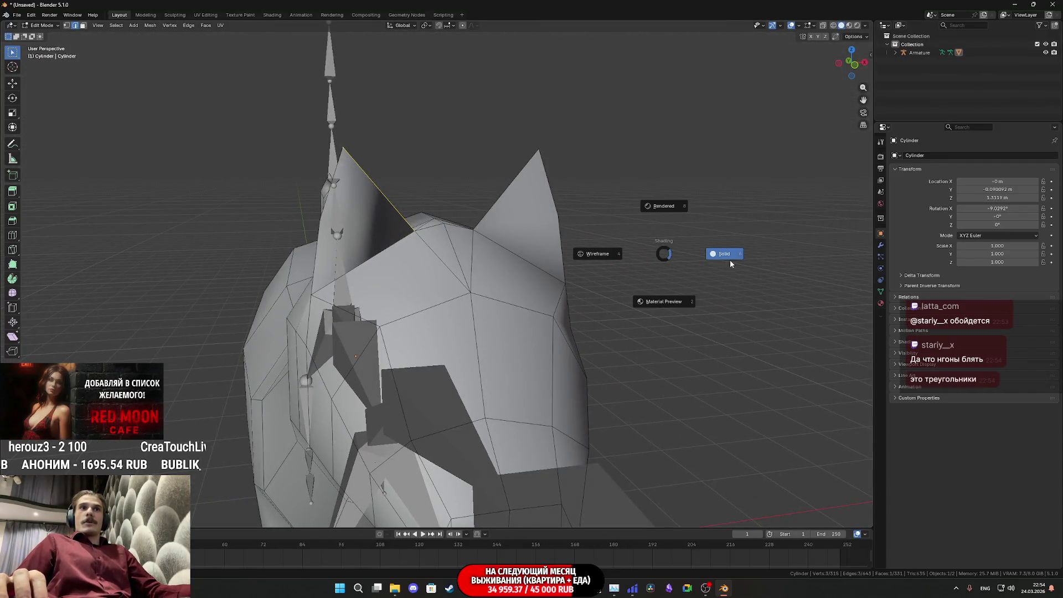
click(730, 264)
mouse_move(731, 264)
mouse_down()
mouse_move(446, 279)
mouse_move(349, 260)
mouse_up()
scroll(446, 280, down, 3)
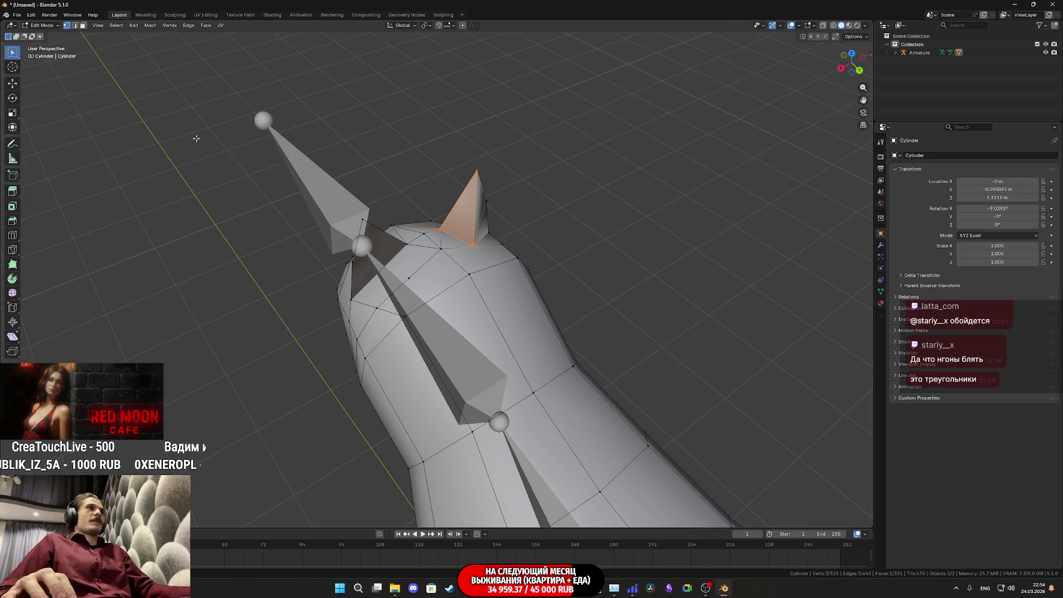
scroll(480, 279, up, 4)
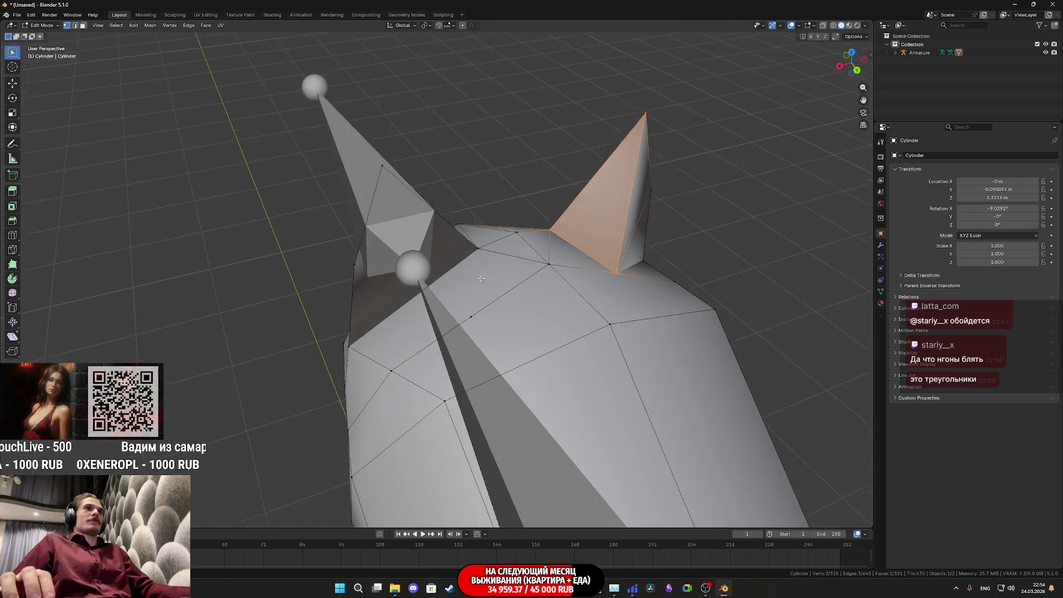
Join ear-base vertices with two new edges and fill a triangle face
drag(481, 278, 479, 265)
click(478, 259)
mouse_move(473, 336)
mouse_down()
mouse_move(492, 312)
mouse_move(469, 320)
mouse_up()
key(j)
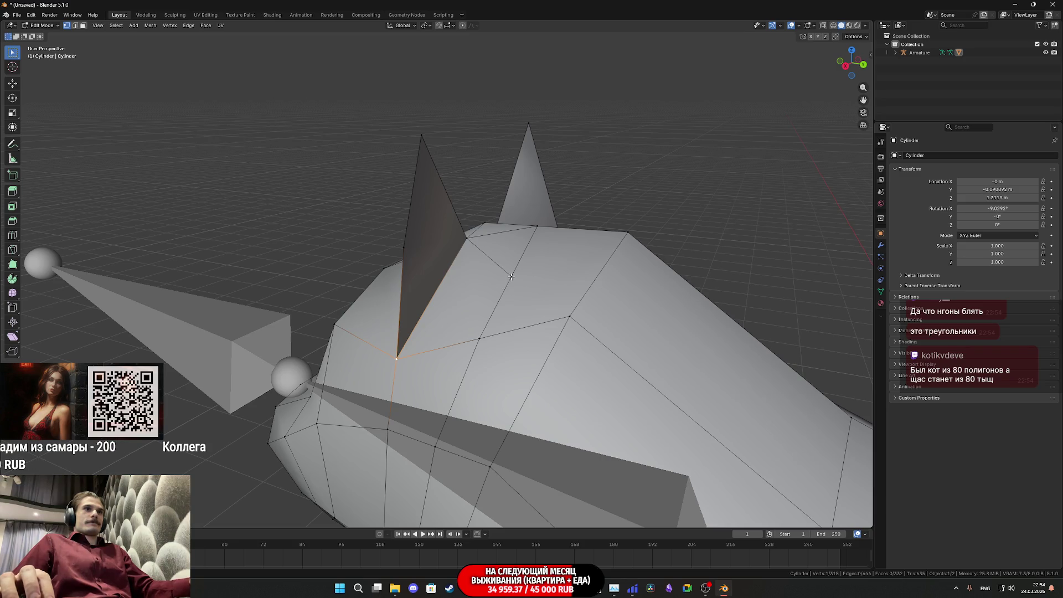
key(j)
drag(510, 277, 429, 252)
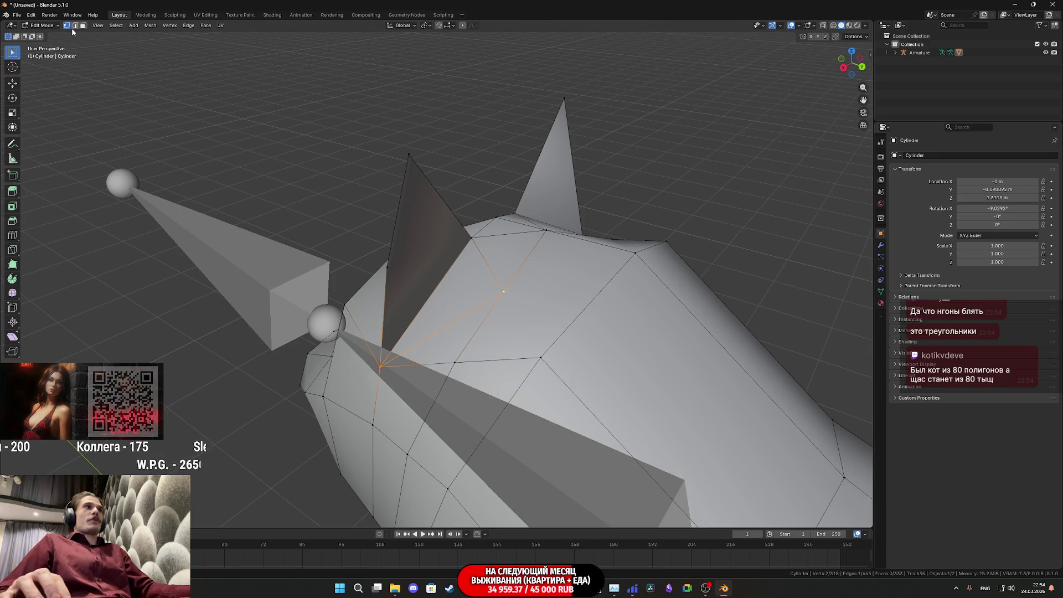
mouse_move(389, 287)
mouse_down()
mouse_move(427, 272)
mouse_move(386, 263)
mouse_move(420, 301)
mouse_up()
key(f)
Fill another face beside the ear spike's left edge
mouse_move(443, 335)
mouse_down()
mouse_move(453, 265)
mouse_move(443, 253)
mouse_move(661, 253)
mouse_up()
click(434, 253)
key(f)
key(f)
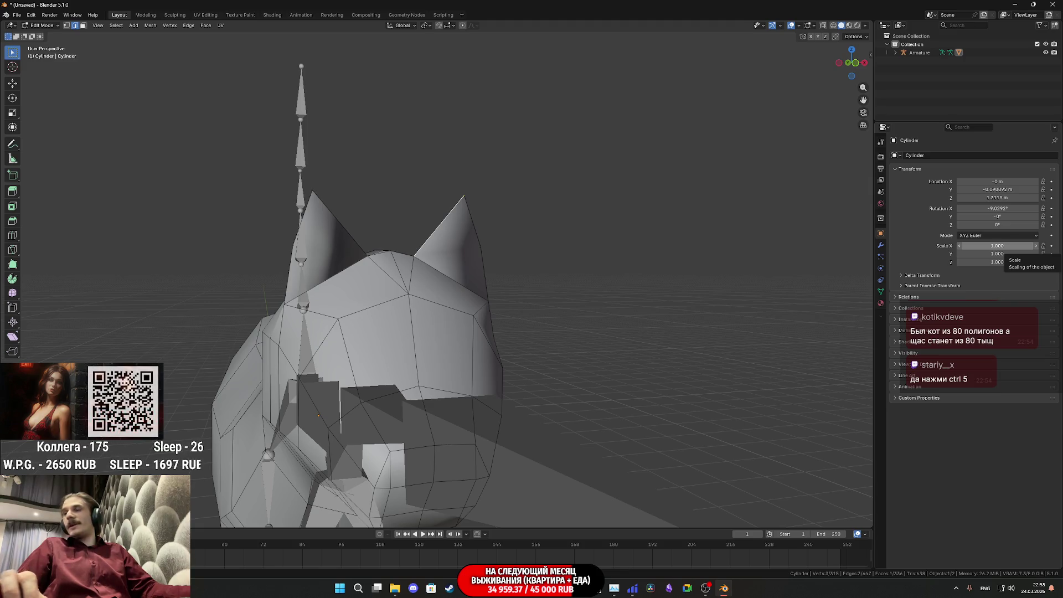
mouse_move(465, 349)
mouse_down()
mouse_move(444, 317)
mouse_move(374, 297)
mouse_up()
In vertex select mode, select the edges running up the ear spike and along the ear base
click(66, 27)
drag(421, 233, 494, 242)
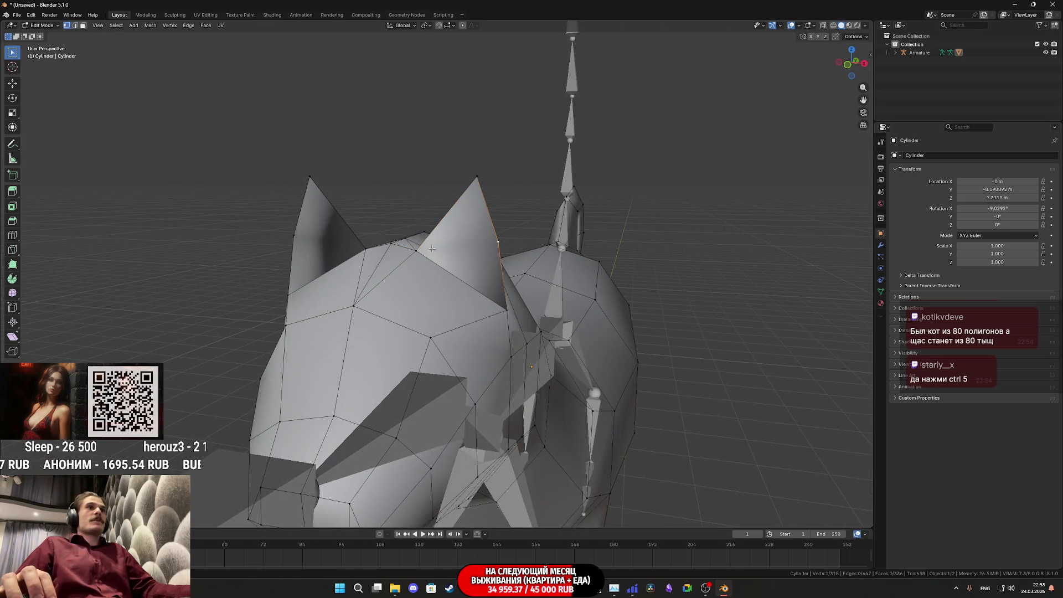
mouse_move(437, 257)
mouse_down()
mouse_move(496, 268)
mouse_move(482, 266)
mouse_up()
click(323, 262)
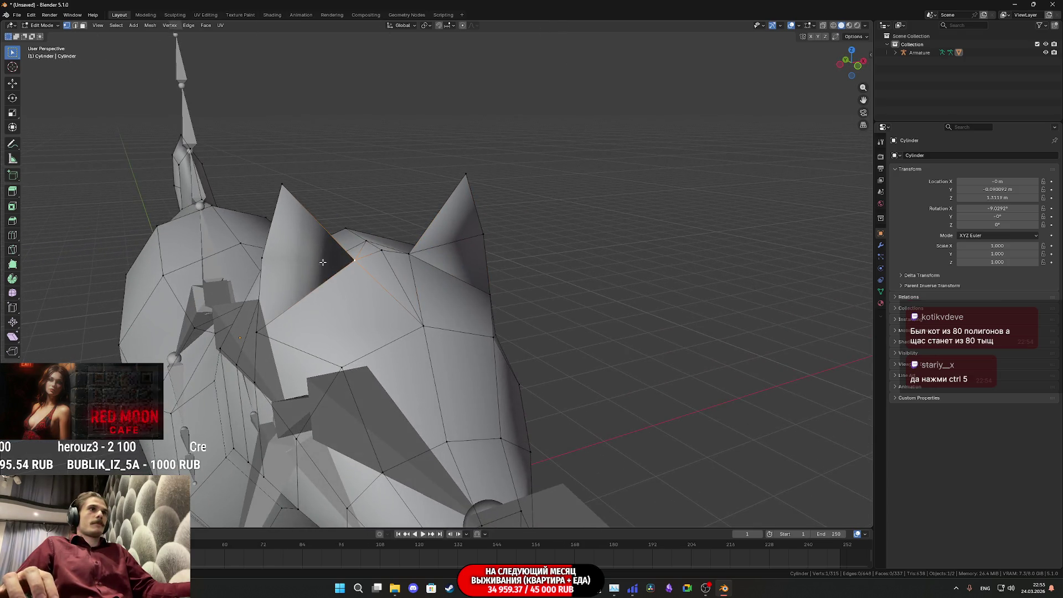
mouse_move(287, 262)
mouse_down()
mouse_move(309, 288)
mouse_move(259, 254)
mouse_move(138, 257)
mouse_move(178, 262)
mouse_move(173, 327)
mouse_move(204, 446)
mouse_move(248, 251)
mouse_move(341, 282)
mouse_up()
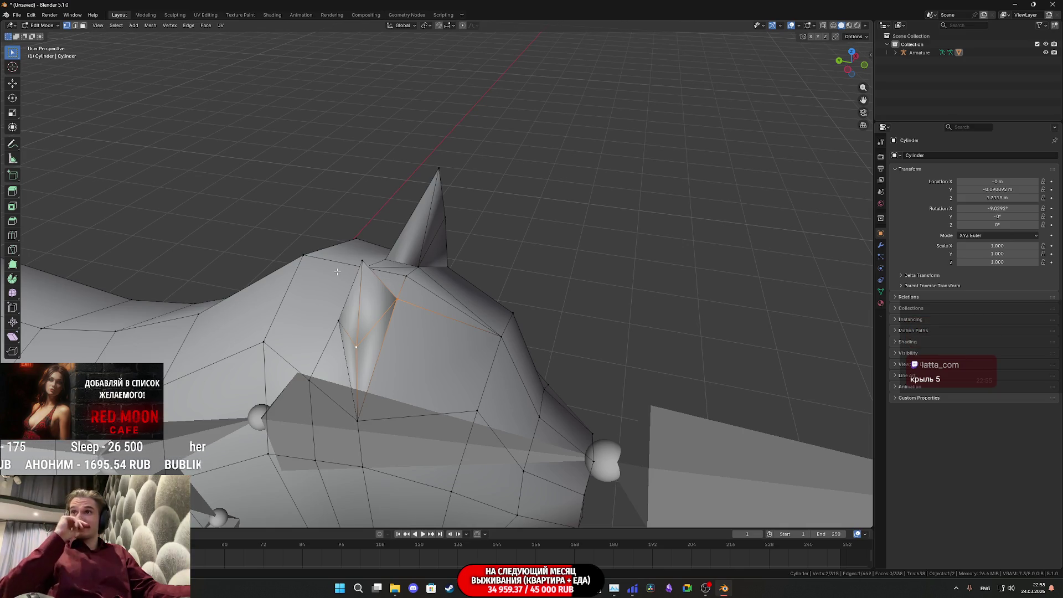
drag(342, 268, 413, 305)
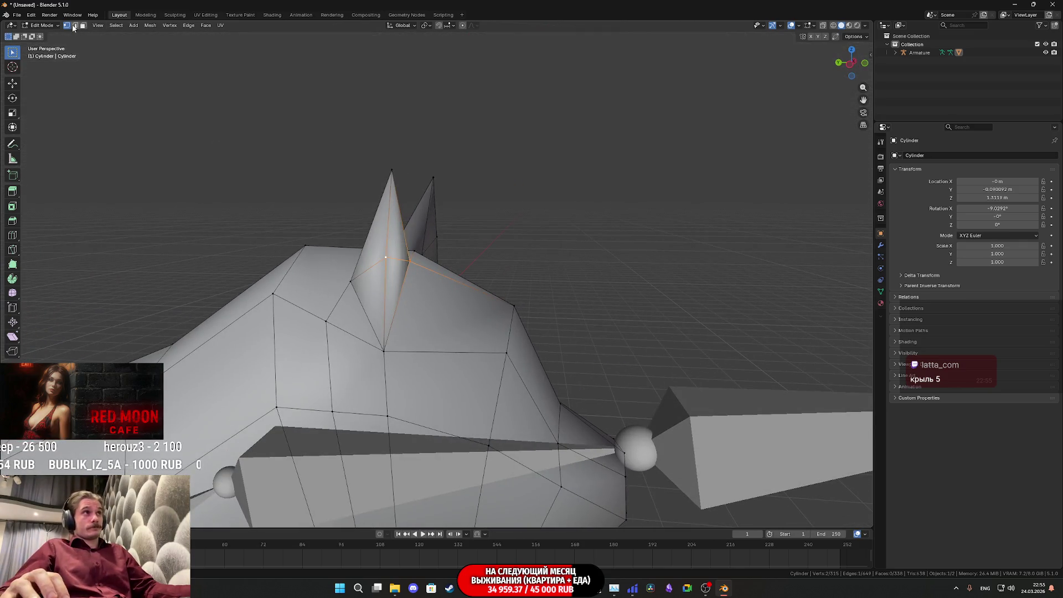
shift+click(388, 233)
mouse_move(388, 232)
mouse_down()
mouse_move(293, 286)
mouse_move(322, 220)
mouse_up()
drag(412, 260, 416, 221)
shift+click(417, 221)
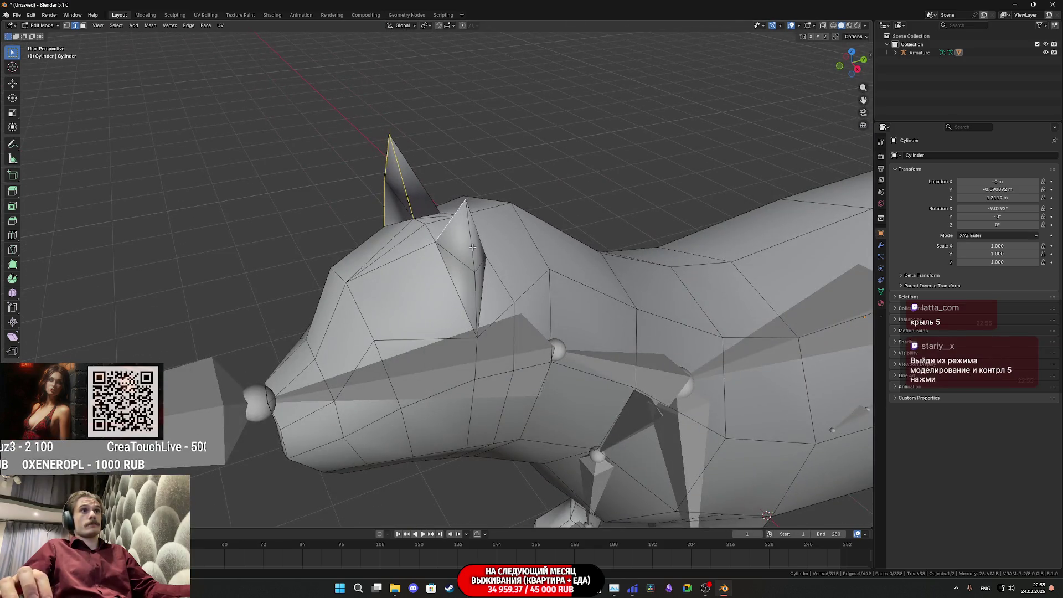
right_click(474, 300)
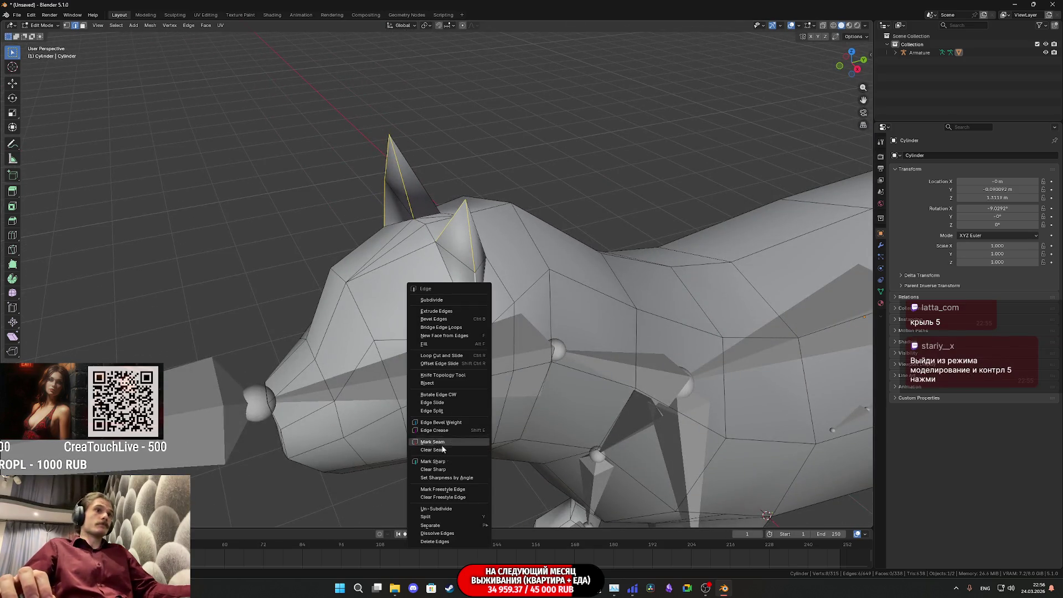
Mark the selected ear edges as seams, then toggle out of and back into Edit Mode
click(445, 464)
mouse_move(445, 463)
mouse_down()
mouse_move(500, 367)
mouse_move(403, 369)
mouse_move(341, 355)
mouse_move(397, 376)
mouse_move(539, 379)
mouse_move(537, 351)
mouse_move(475, 355)
mouse_move(526, 341)
mouse_move(532, 360)
mouse_move(586, 368)
mouse_move(431, 356)
mouse_move(506, 182)
mouse_move(624, 196)
mouse_move(474, 317)
mouse_move(553, 378)
mouse_move(609, 365)
mouse_move(678, 316)
mouse_move(657, 301)
mouse_move(733, 361)
mouse_move(750, 396)
mouse_move(652, 308)
mouse_move(654, 326)
mouse_move(617, 297)
mouse_move(669, 316)
mouse_move(672, 393)
mouse_move(612, 391)
mouse_move(541, 368)
mouse_move(550, 383)
mouse_move(671, 325)
mouse_move(707, 363)
mouse_move(740, 360)
mouse_move(680, 325)
mouse_up()
key(Tab)
scroll(585, 367, down, 5)
key(Tab)
scroll(624, 196, up, 2)
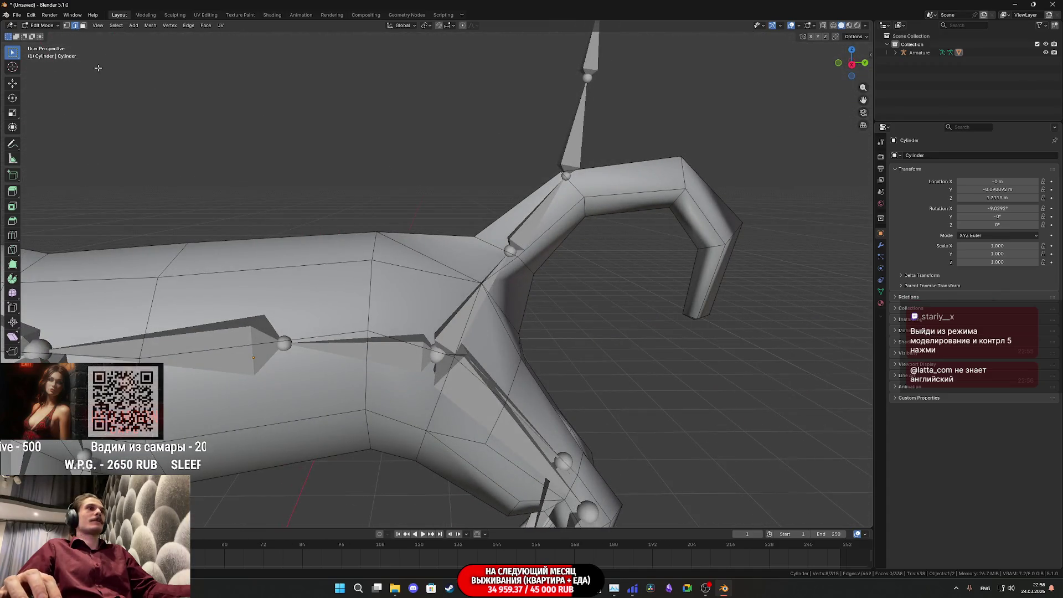
Turn off Bones in the Viewport Overlays so the armature is hidden
scroll(413, 333, down, 3)
click(799, 25)
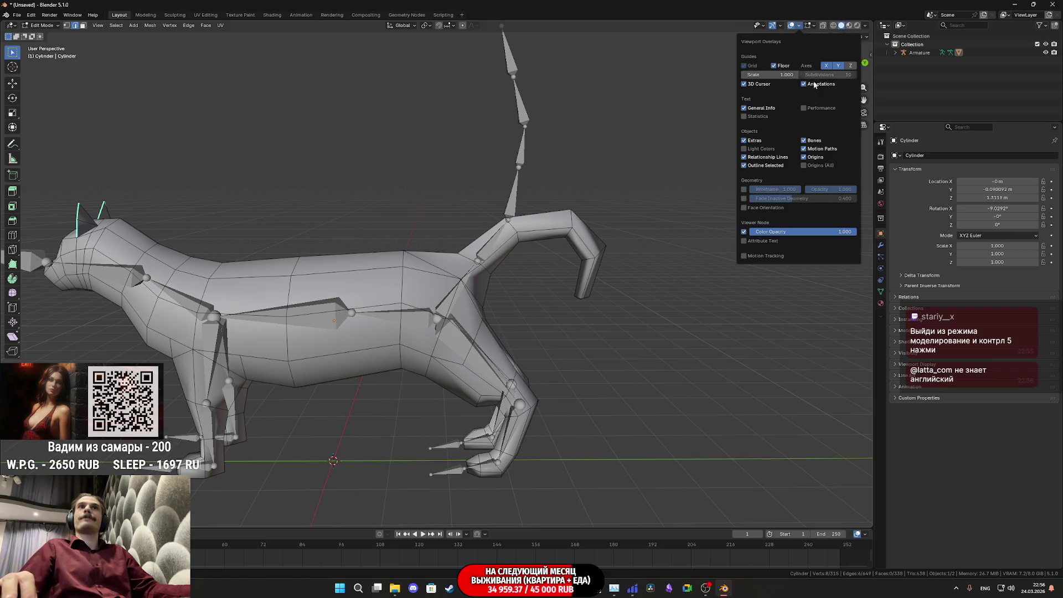
click(803, 141)
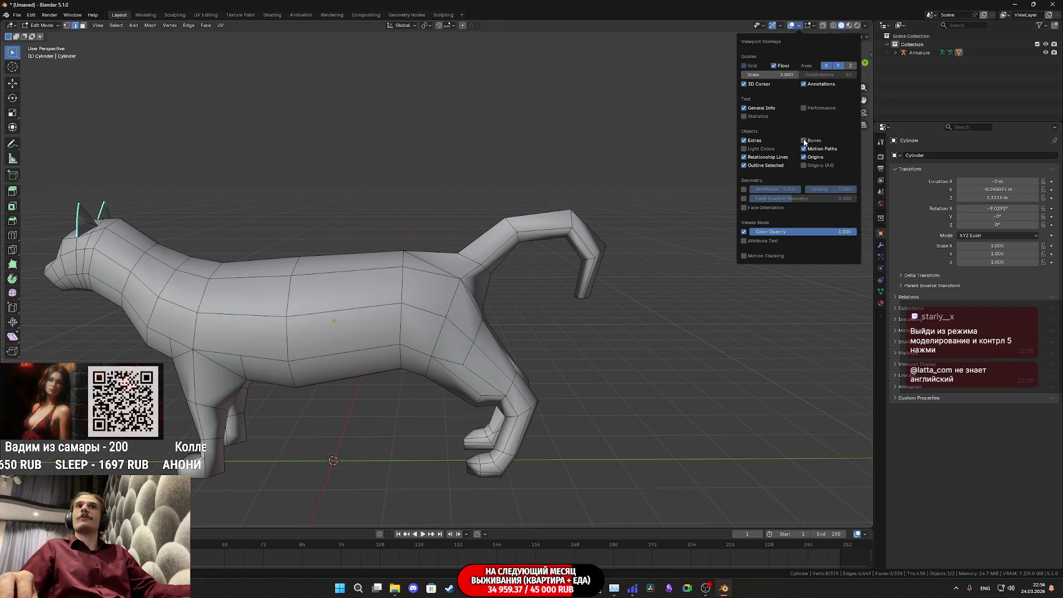
Swing around to the cat's front and side and pick an edge for the next seam
drag(382, 320, 472, 280)
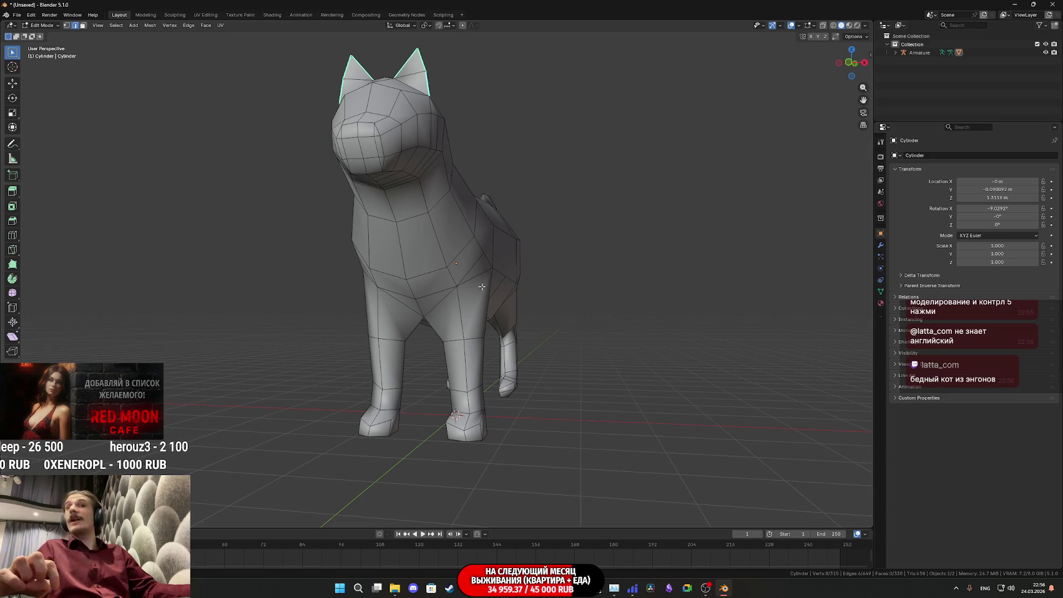
mouse_move(498, 285)
mouse_down()
mouse_move(515, 310)
mouse_move(521, 365)
mouse_up()
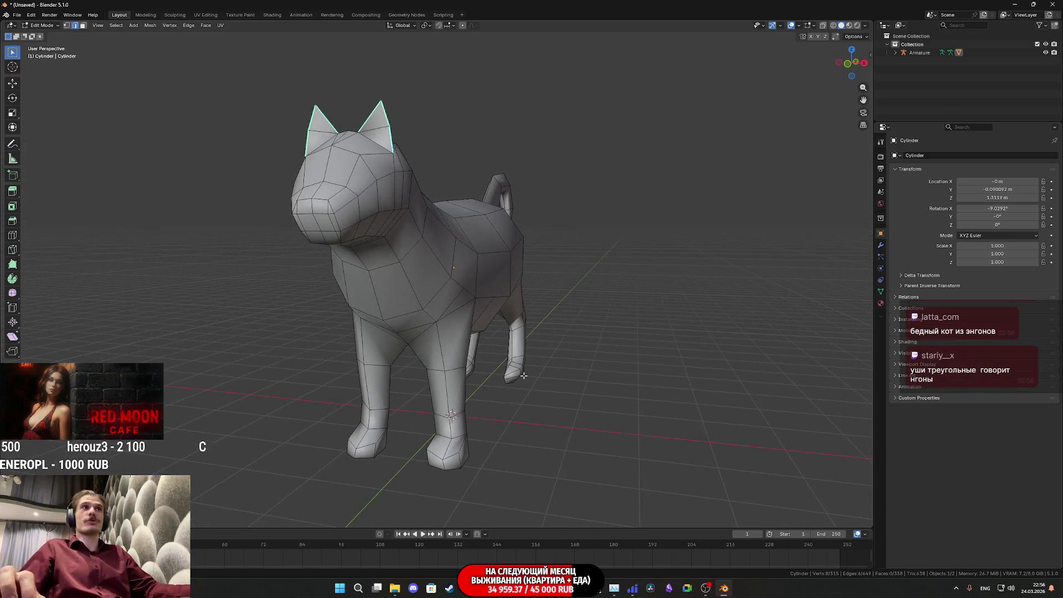
scroll(523, 376, up, 3)
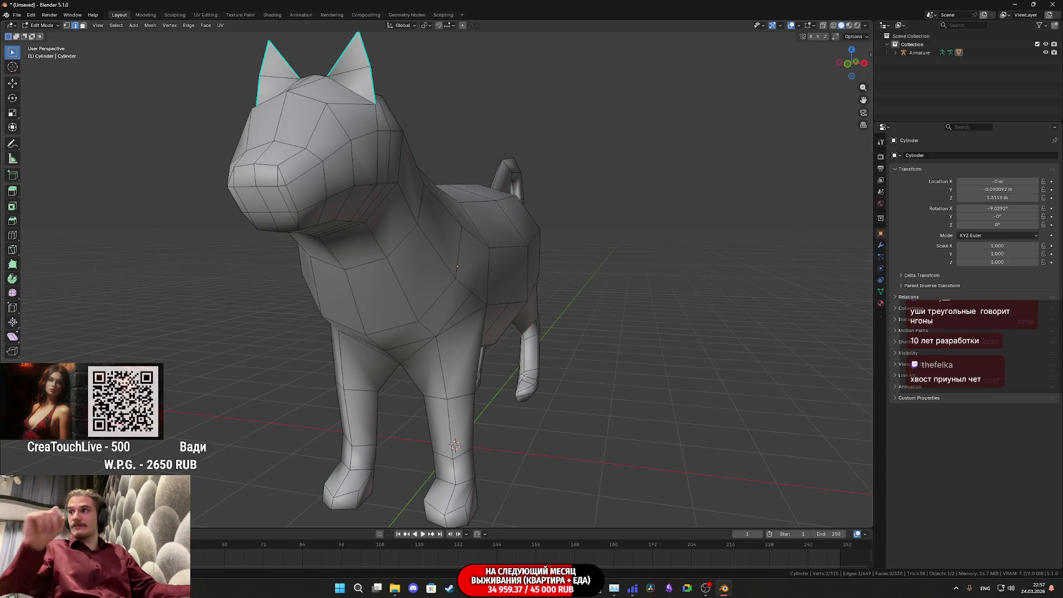
mouse_move(522, 375)
mouse_down()
mouse_move(497, 360)
mouse_move(570, 339)
mouse_move(499, 293)
mouse_move(437, 287)
mouse_move(385, 299)
mouse_move(512, 286)
mouse_move(477, 239)
mouse_up()
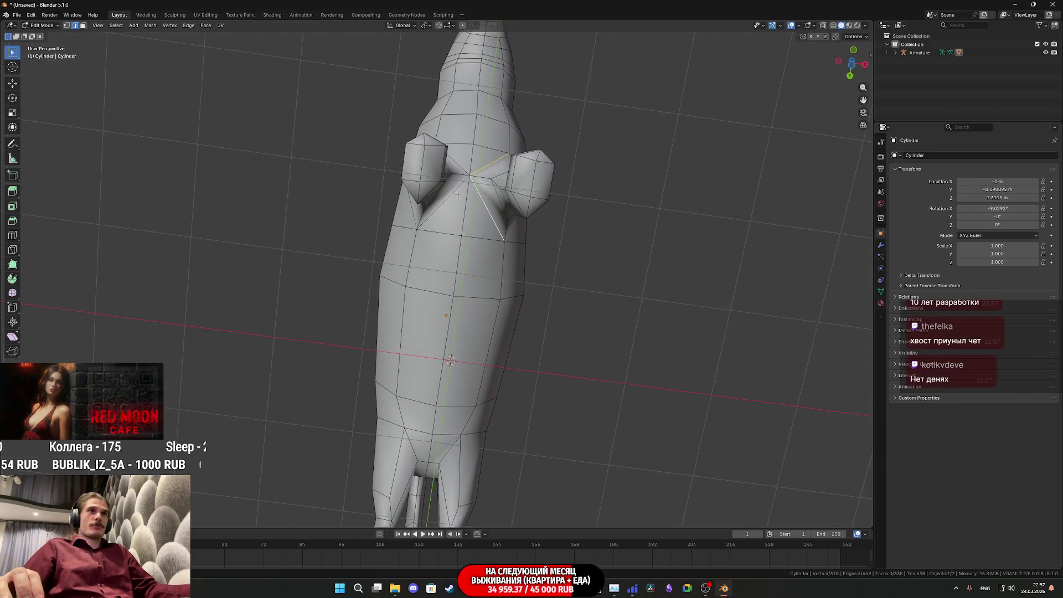
shift+click(414, 209)
Mark the selected edges at the top of the front legs as seams using Ctrl+E
mouse_move(414, 209)
mouse_down()
mouse_move(497, 219)
mouse_move(424, 242)
mouse_move(423, 183)
mouse_move(462, 267)
mouse_move(593, 237)
mouse_move(539, 311)
mouse_up()
key(ctrl+e)
click(404, 173)
drag(481, 350, 379, 386)
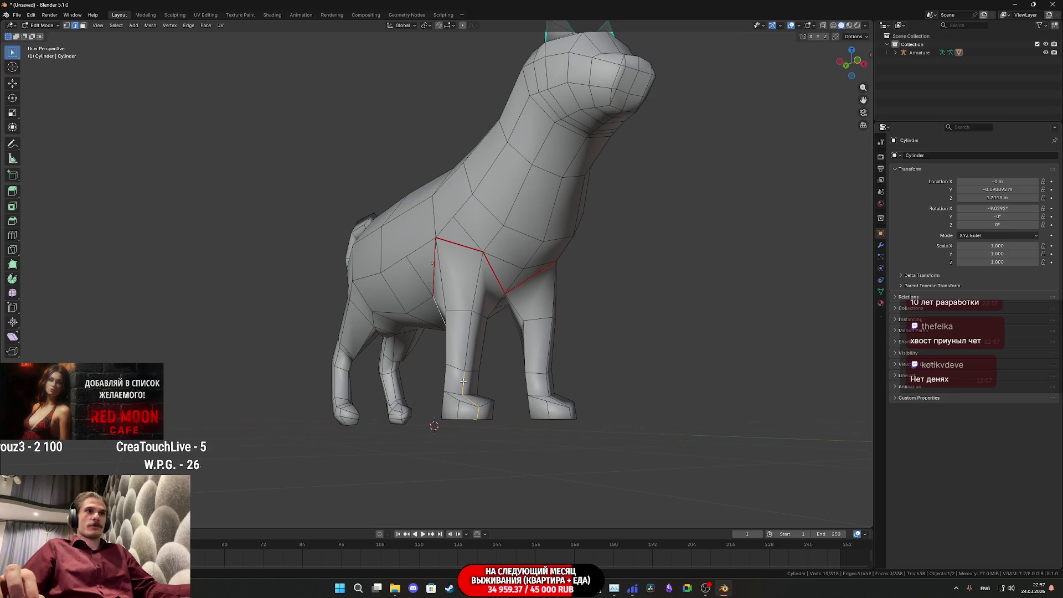
mouse_move(482, 412)
mouse_down()
mouse_move(469, 412)
mouse_move(467, 392)
mouse_move(457, 423)
mouse_move(469, 446)
mouse_move(479, 383)
mouse_up()
Mark the remaining front-leg shoulder edges as seams and review the result
right_click(469, 443)
drag(525, 426, 498, 381)
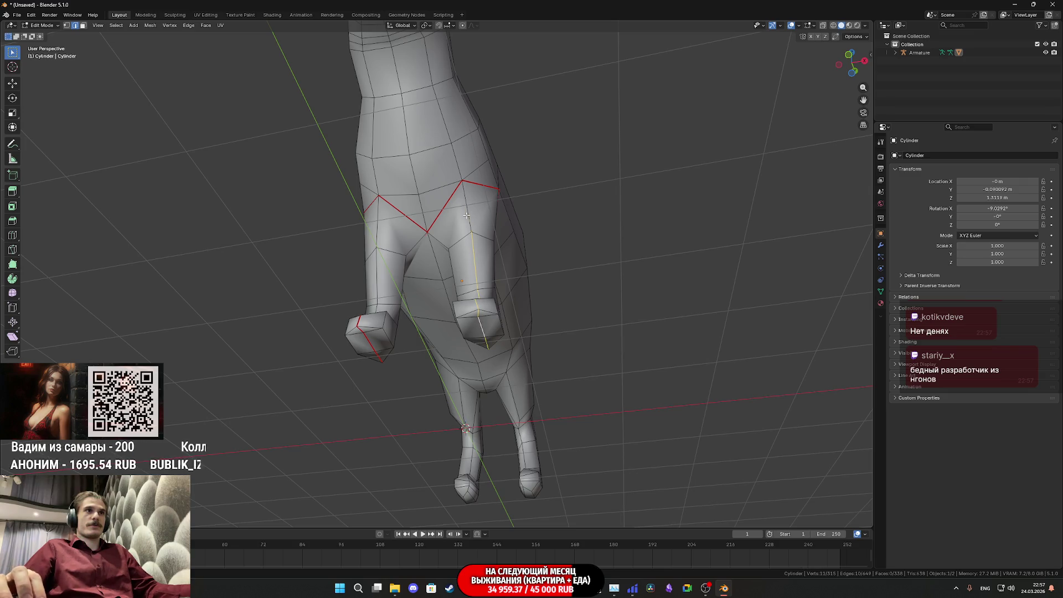
drag(481, 276, 489, 378)
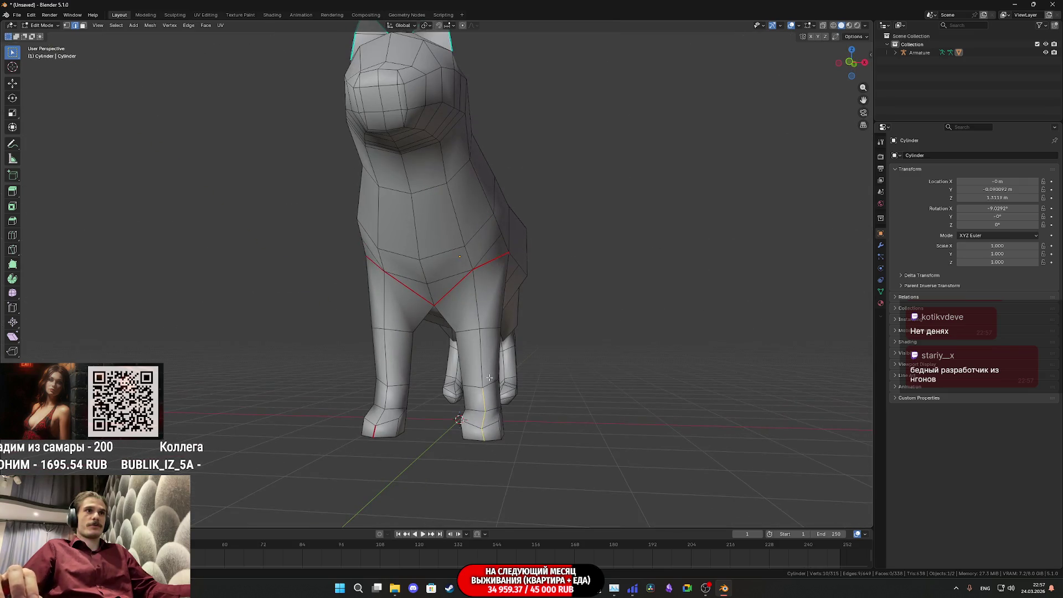
right_click(483, 419)
click(483, 419)
drag(483, 420, 488, 421)
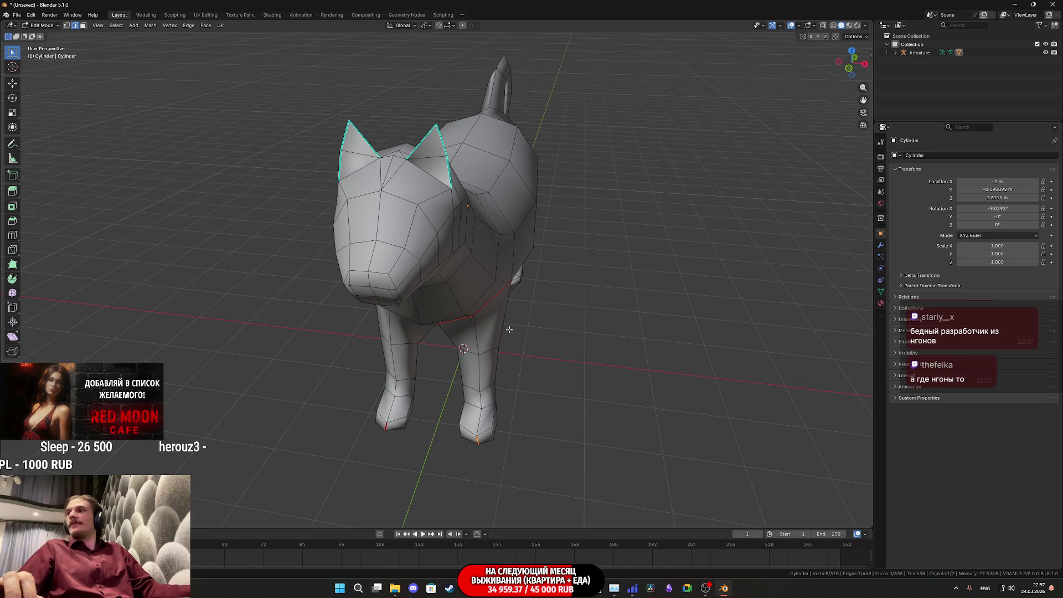
mouse_move(494, 348)
mouse_down()
mouse_move(559, 332)
mouse_move(469, 276)
mouse_move(537, 293)
mouse_move(514, 277)
mouse_move(467, 266)
mouse_move(656, 287)
mouse_move(551, 267)
mouse_up()
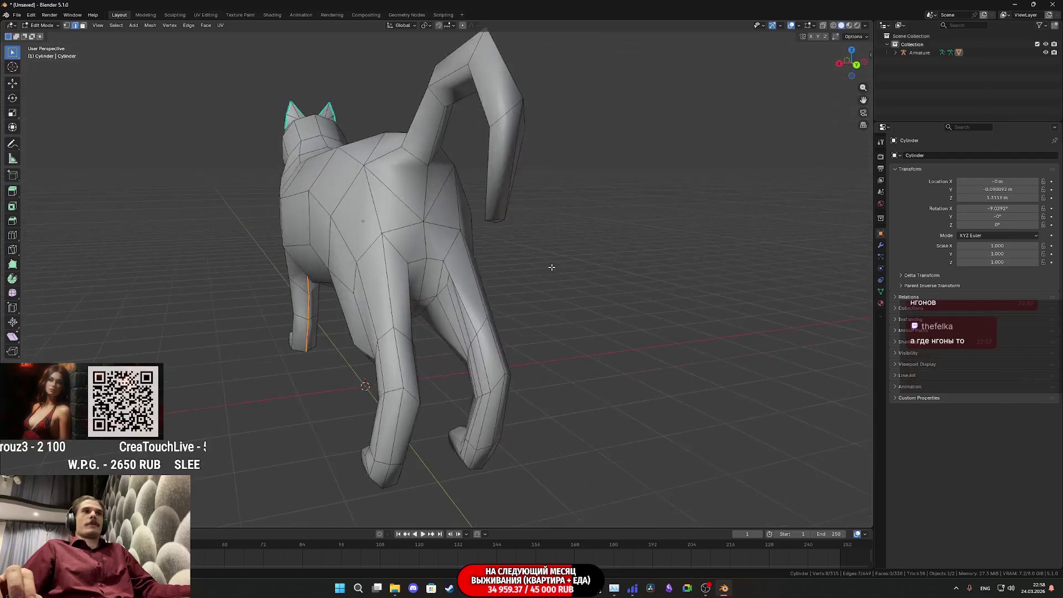
scroll(283, 212, up, 6)
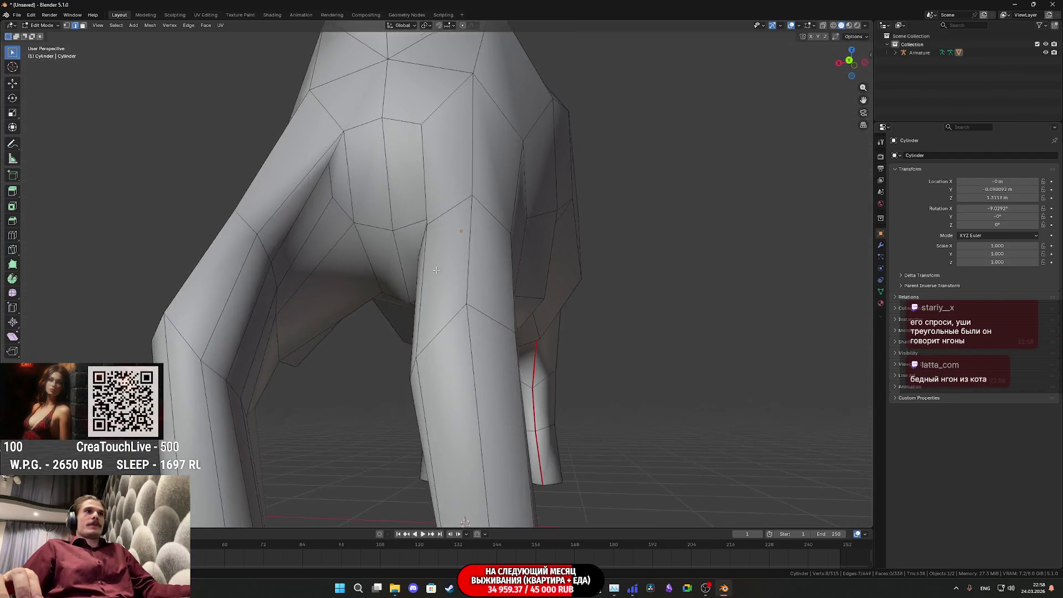
drag(282, 212, 365, 269)
scroll(398, 278, down, 5)
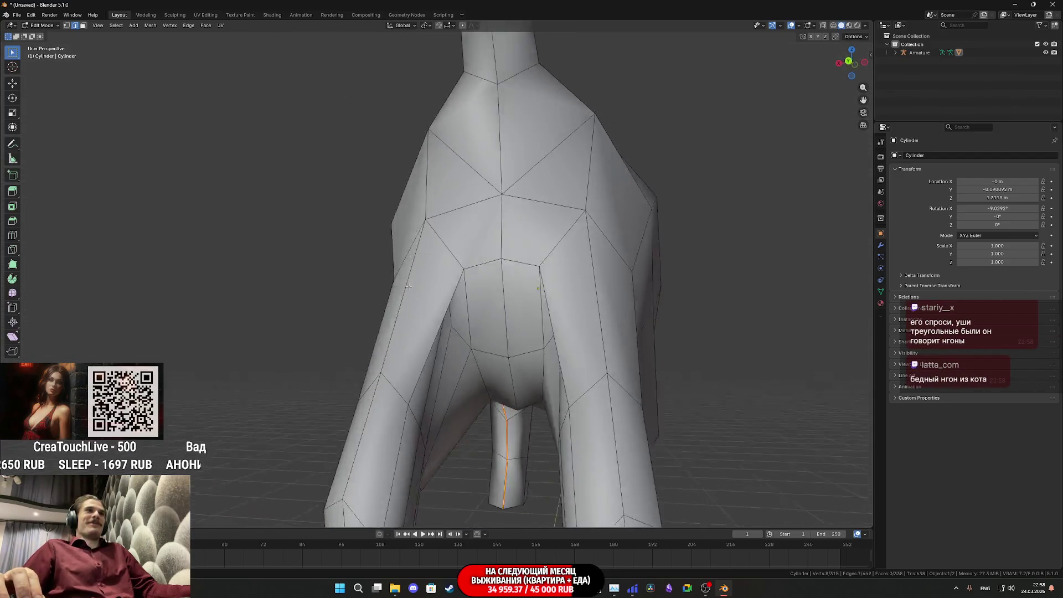
scroll(403, 278, up, 5)
scroll(403, 261, down, 4)
drag(410, 262, 509, 261)
scroll(553, 260, up, 4)
scroll(553, 261, up, 3)
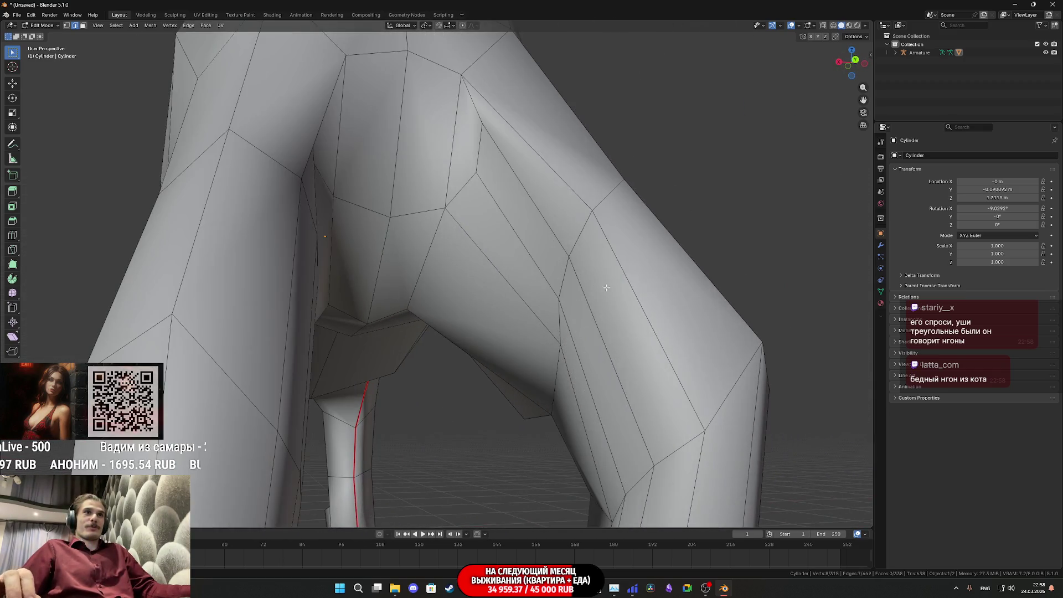
scroll(650, 306, down, 4)
scroll(636, 294, up, 2)
scroll(635, 293, down, 3)
mouse_move(612, 261)
mouse_down()
mouse_move(602, 275)
mouse_move(622, 322)
mouse_up()
drag(465, 278, 278, 241)
mouse_move(309, 273)
mouse_down()
mouse_move(399, 269)
mouse_move(330, 276)
mouse_move(285, 208)
mouse_move(382, 225)
mouse_move(365, 213)
mouse_up()
mouse_move(232, 215)
mouse_down()
mouse_move(218, 231)
mouse_move(414, 242)
mouse_move(310, 257)
mouse_move(312, 241)
mouse_move(342, 266)
mouse_move(333, 328)
mouse_move(375, 338)
mouse_move(428, 272)
mouse_move(583, 213)
mouse_move(577, 180)
mouse_move(552, 292)
mouse_move(441, 327)
mouse_move(393, 289)
mouse_move(391, 234)
mouse_up()
click(582, 213)
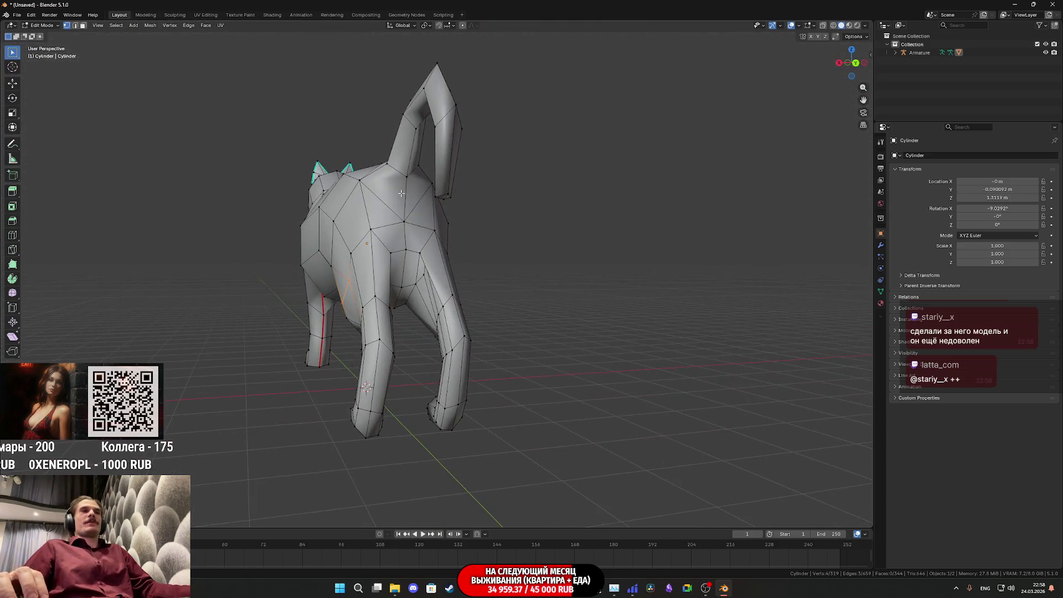
scroll(421, 337, up, 5)
mouse_move(421, 337)
mouse_down()
mouse_move(456, 246)
mouse_move(439, 275)
mouse_move(453, 351)
mouse_move(422, 365)
mouse_move(474, 350)
mouse_move(443, 327)
mouse_move(412, 326)
mouse_up()
scroll(440, 274, down, 3)
scroll(433, 360, up, 4)
click(409, 299)
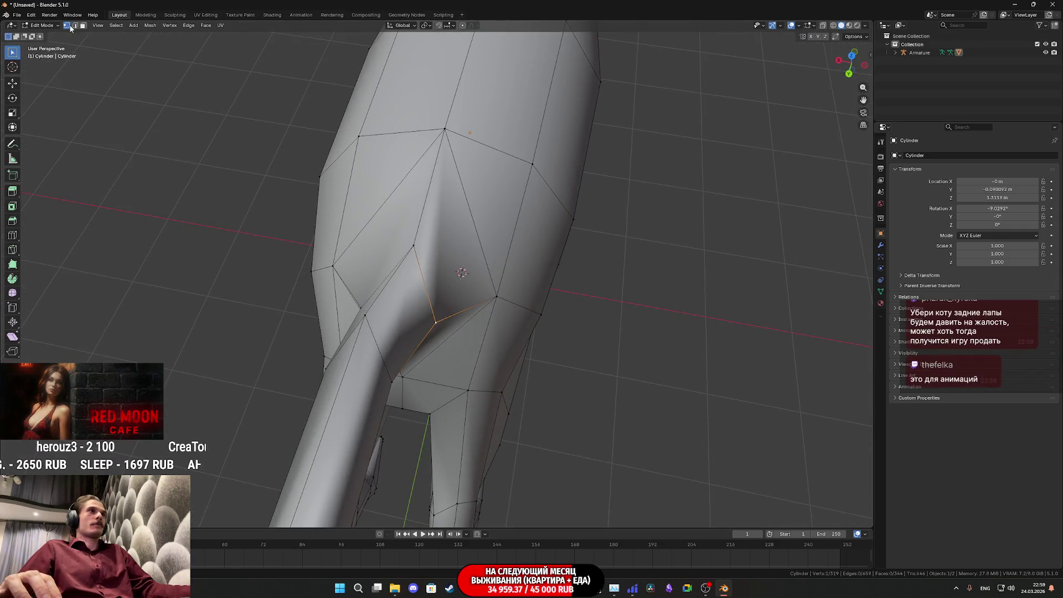
Mark the edge ring where the tail meets the rump as a UV seam
drag(429, 279, 192, 101)
mouse_move(413, 278)
mouse_down()
mouse_move(386, 287)
mouse_move(446, 280)
mouse_up()
right_click(449, 280)
click(446, 281)
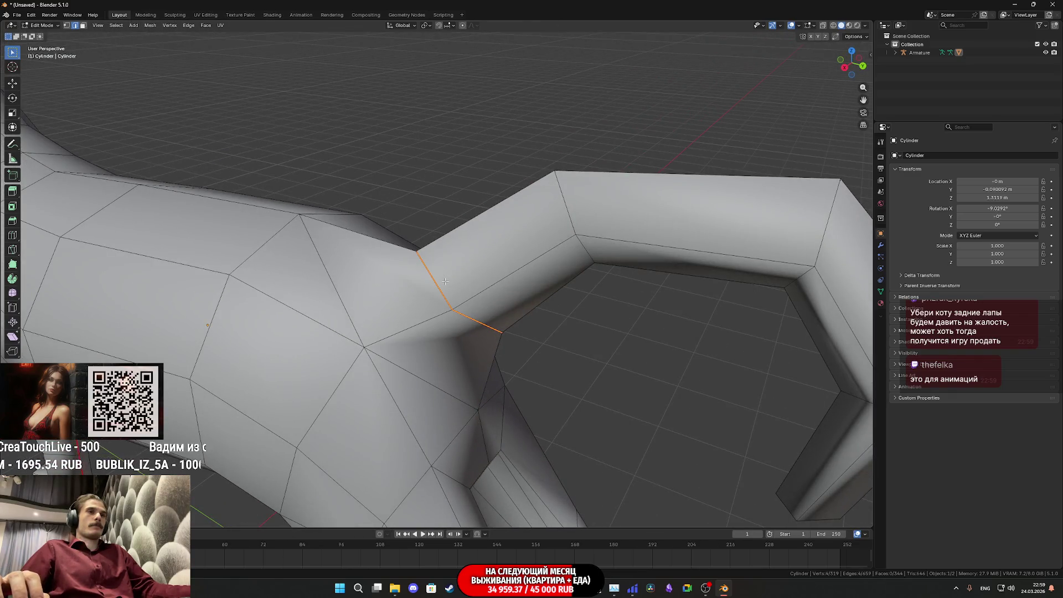
Select the whole mesh and merge overlapping vertices with Merge By Distance
key(a)
right_click(440, 281)
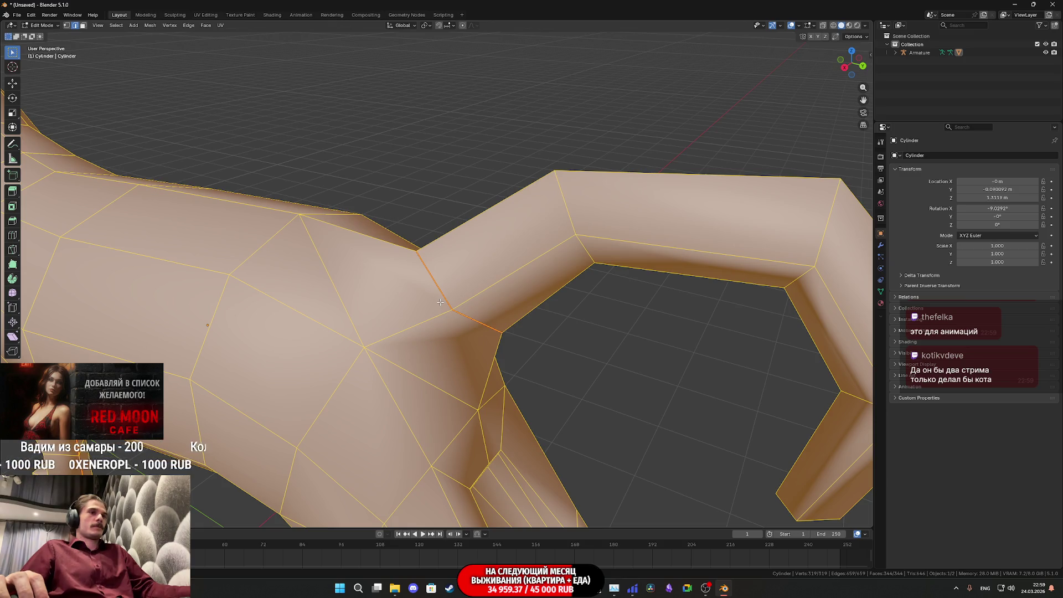
key(m)
click(424, 332)
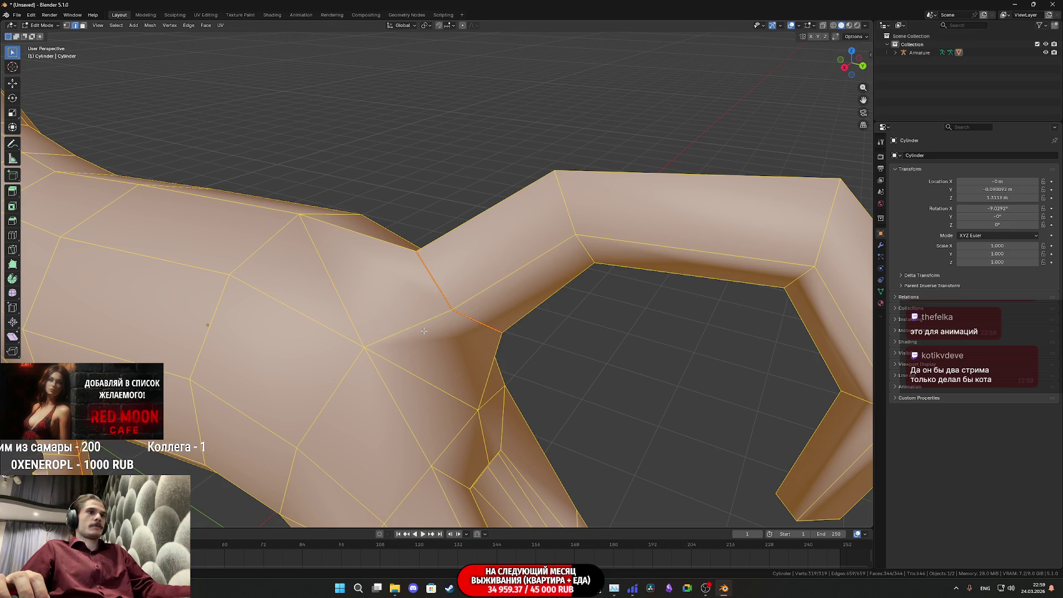
scroll(598, 340, down, 2)
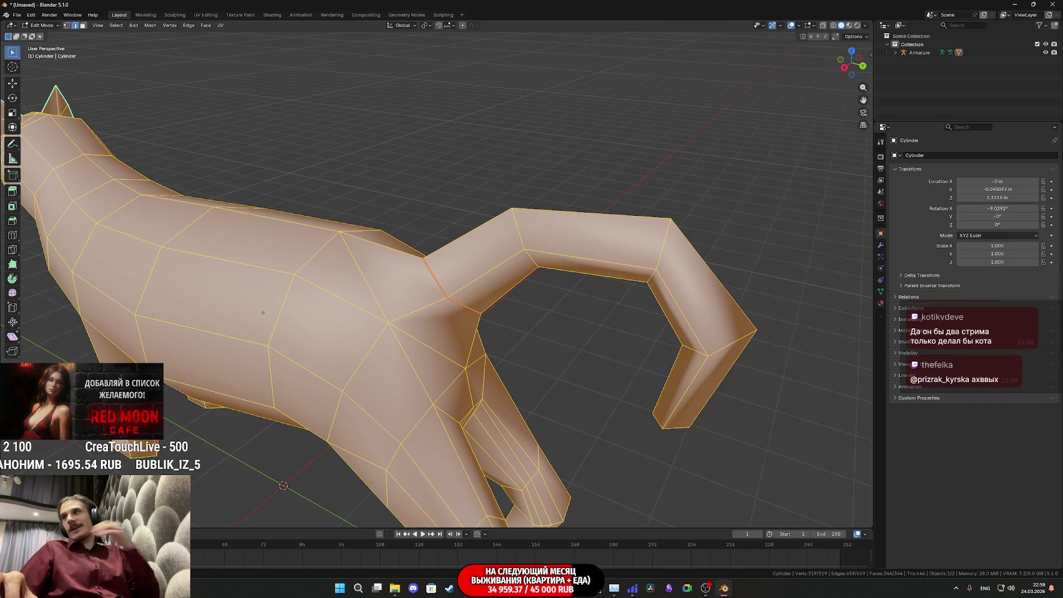
mouse_move(606, 332)
mouse_down()
mouse_move(540, 263)
mouse_move(473, 320)
mouse_move(512, 297)
mouse_up()
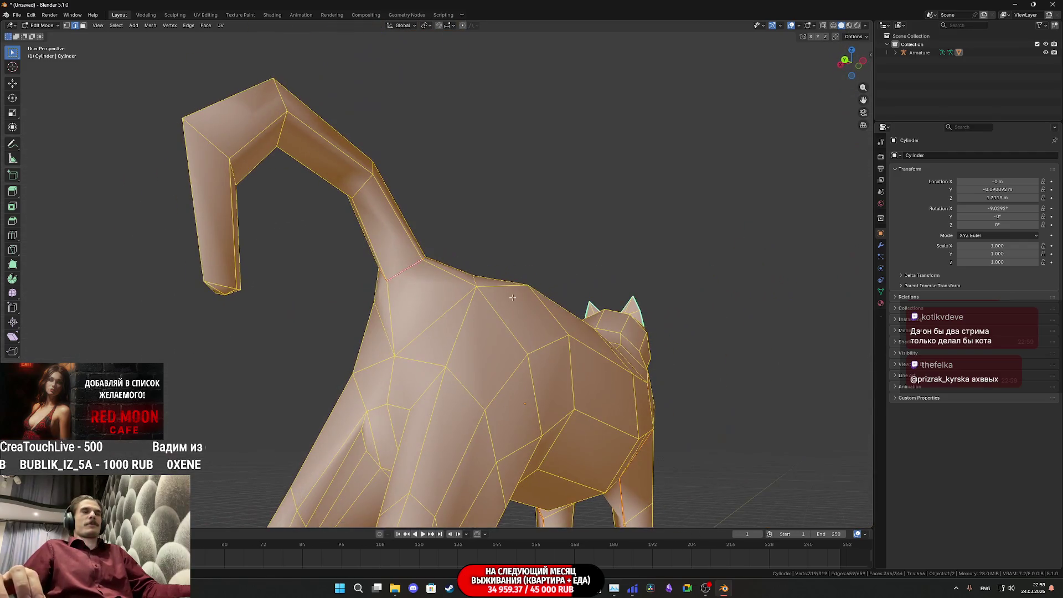
Start a new seam selection at the cat's rear with a hind-leg edge
drag(461, 369, 554, 234)
click(583, 272)
mouse_move(583, 271)
mouse_down()
mouse_move(428, 311)
mouse_move(356, 360)
mouse_up()
scroll(463, 286, down, 5)
scroll(356, 360, down, 3)
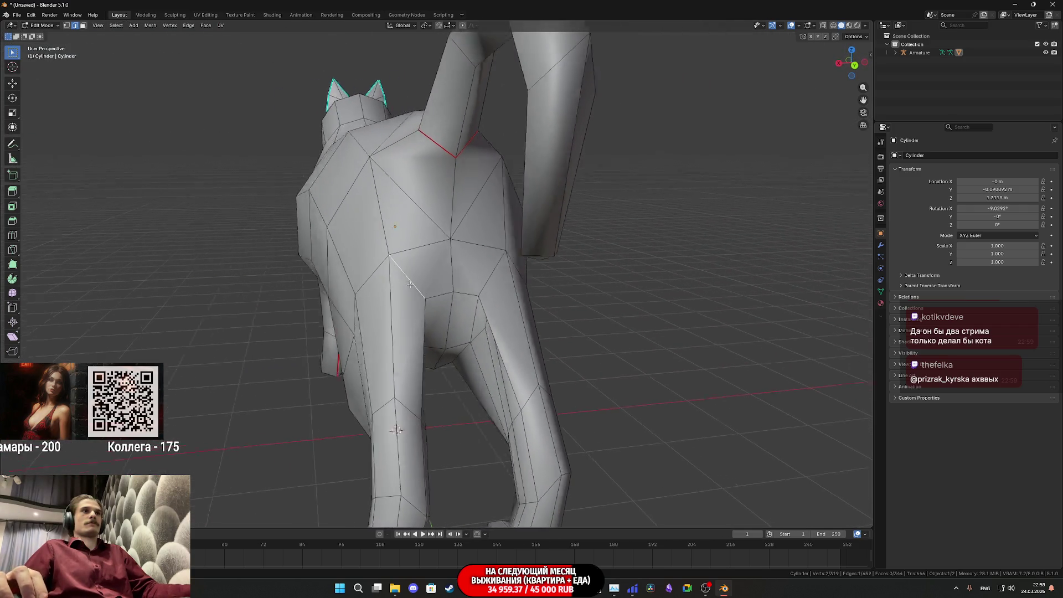
scroll(415, 269, up, 4)
shift+click(415, 269)
Add more edges down the back of the hind leg and mark them as seams
drag(415, 269, 460, 249)
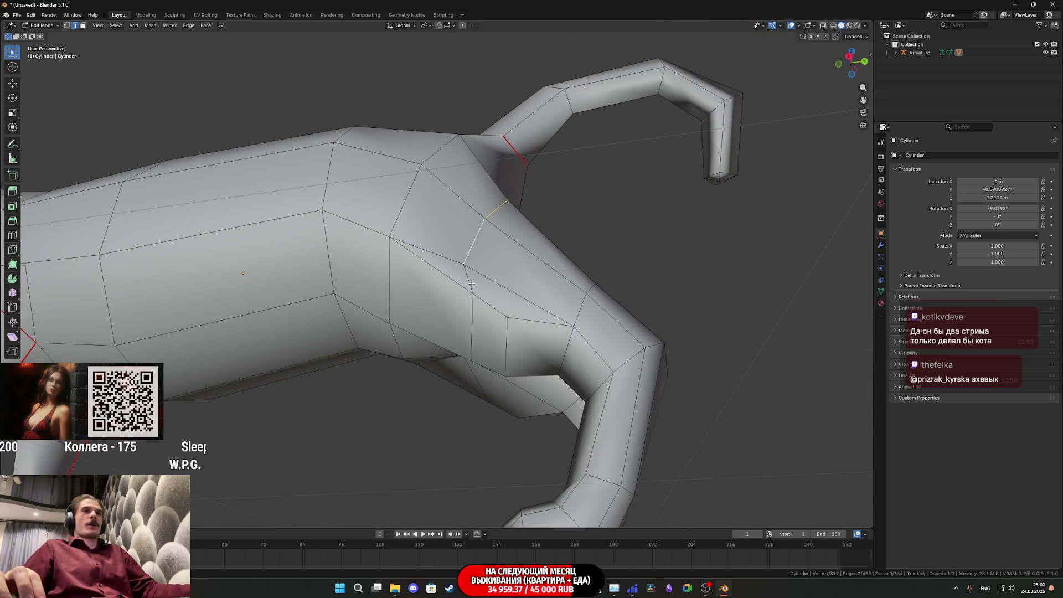
shift+click(474, 323)
mouse_move(474, 324)
mouse_down()
mouse_move(480, 270)
mouse_move(408, 299)
mouse_up()
shift+click(480, 270)
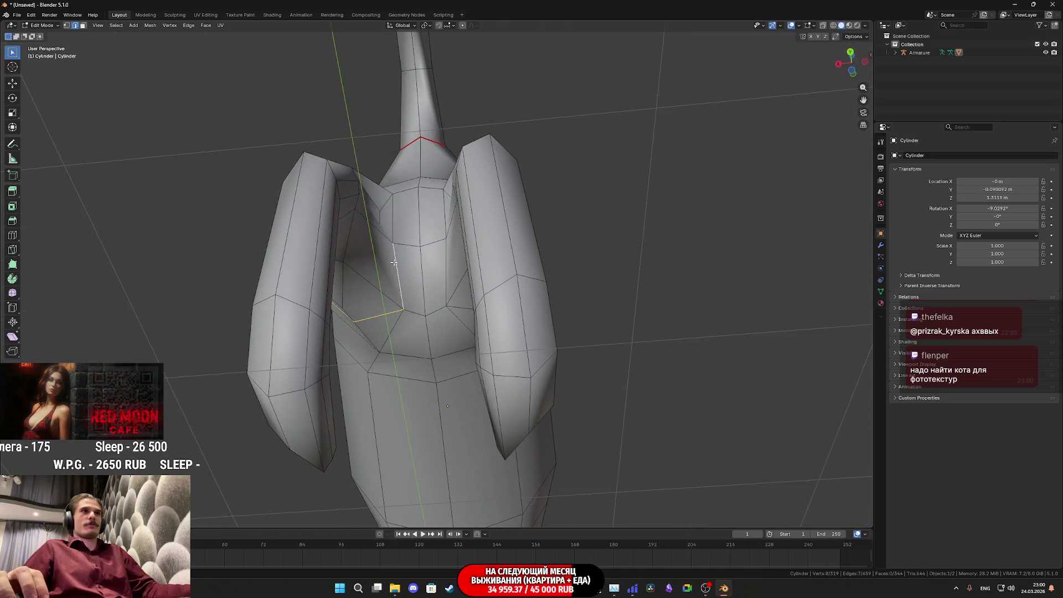
drag(394, 262, 400, 327)
right_click(406, 319)
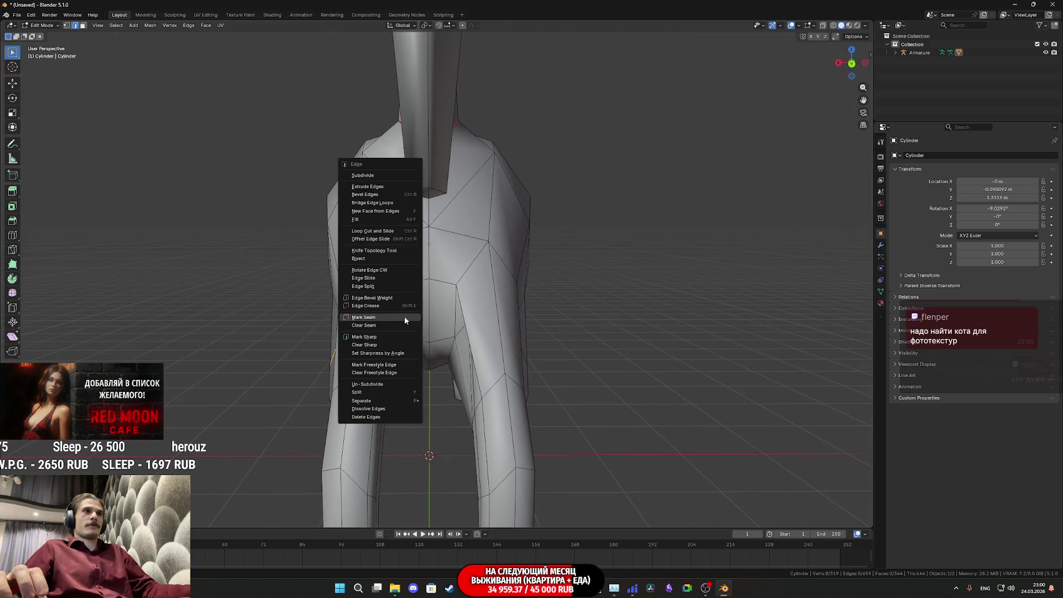
click(404, 317)
Select another run of diagonal hind-leg edges and mark them as UV seams
click(454, 318)
shift+click(466, 274)
drag(467, 274, 427, 288)
shift+click(418, 328)
mouse_move(419, 329)
mouse_down()
mouse_move(406, 281)
mouse_move(431, 293)
mouse_move(466, 282)
mouse_move(467, 254)
mouse_move(569, 190)
mouse_move(461, 258)
mouse_move(340, 225)
mouse_move(268, 239)
mouse_move(268, 209)
mouse_move(475, 171)
mouse_move(468, 242)
mouse_move(515, 325)
mouse_move(498, 284)
mouse_move(434, 272)
mouse_move(491, 302)
mouse_move(524, 294)
mouse_move(446, 268)
mouse_move(443, 277)
mouse_move(468, 275)
mouse_move(463, 257)
mouse_move(432, 266)
mouse_move(437, 313)
mouse_up()
right_click(466, 282)
click(466, 280)
Select a single foot edge, then switch to the Twitch stream manager tab in the browser
click(471, 275)
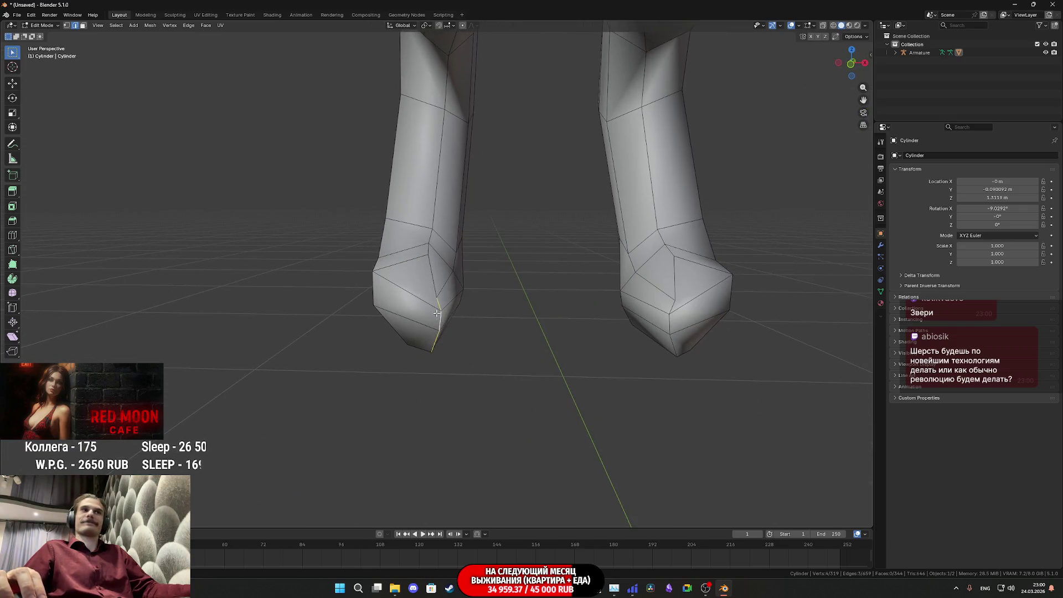
mouse_move(427, 247)
mouse_down()
mouse_move(450, 227)
mouse_move(424, 265)
mouse_up()
mouse_move(402, 201)
mouse_down()
mouse_move(419, 292)
mouse_move(427, 284)
mouse_up()
scroll(426, 284, up, 2)
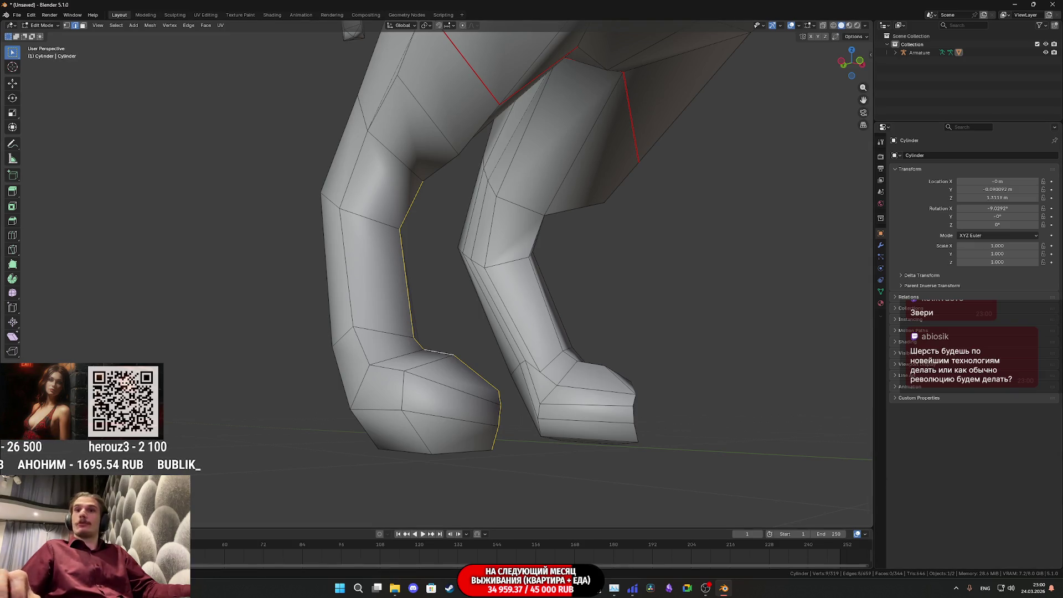
click(467, 588)
click(160, 8)
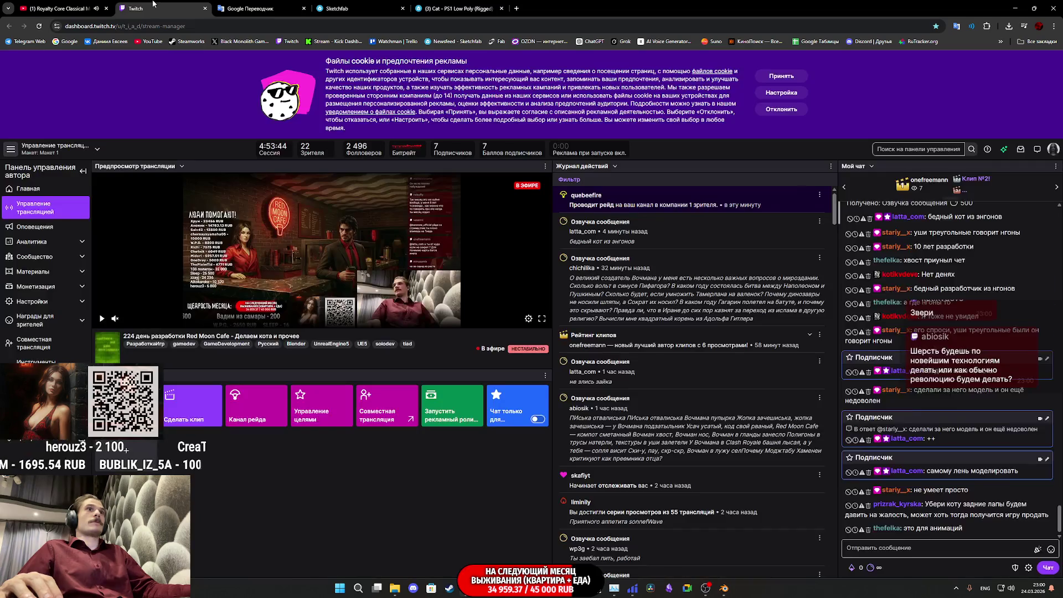
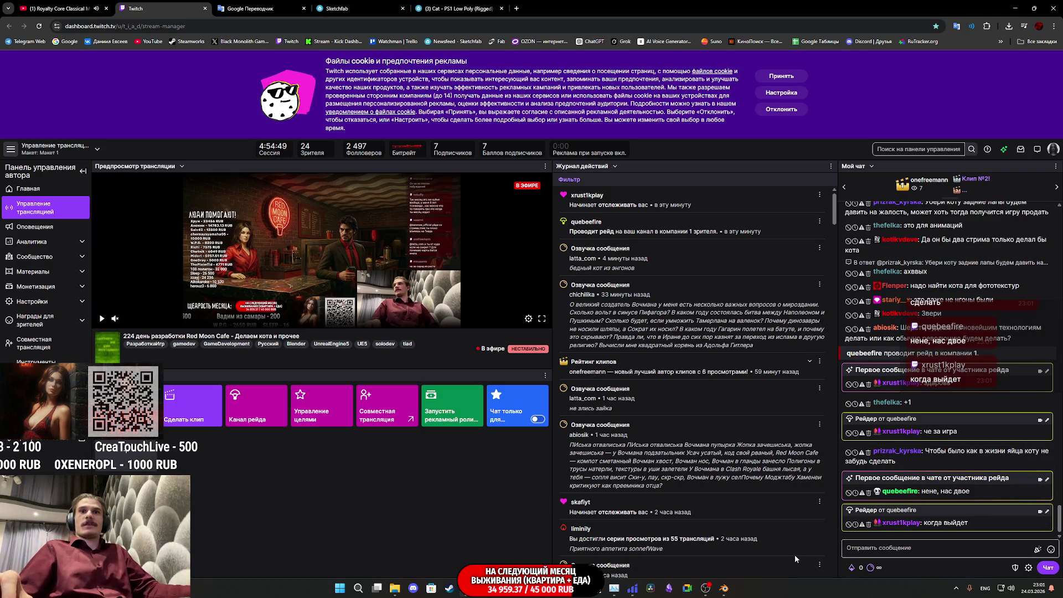
Return to Blender and orbit around the cat's legs to check the red seams at the leg tops and paws
mouse_move(723, 590)
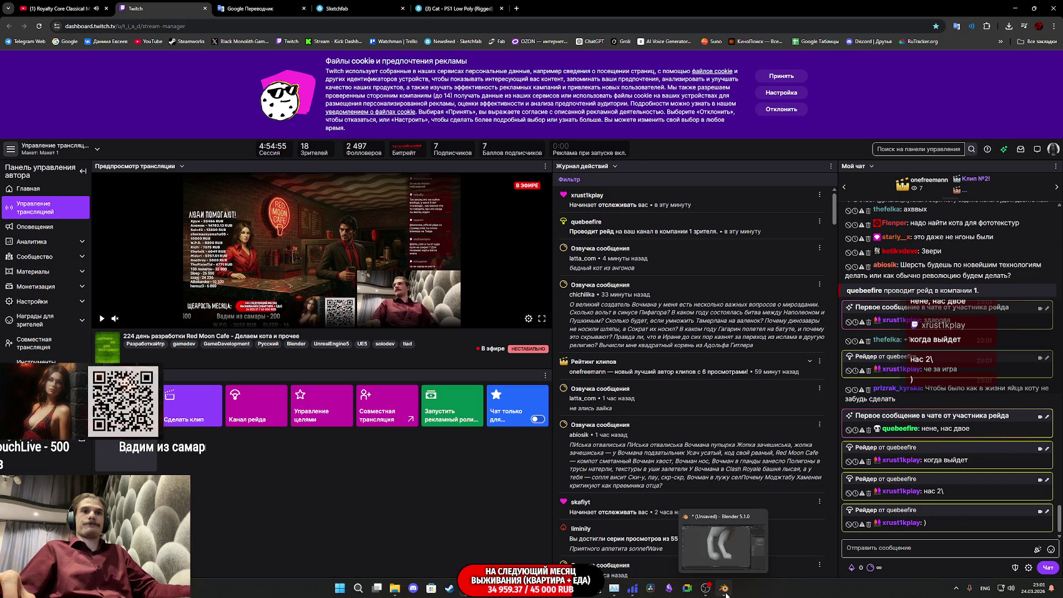
click(724, 590)
scroll(514, 250, up, 3)
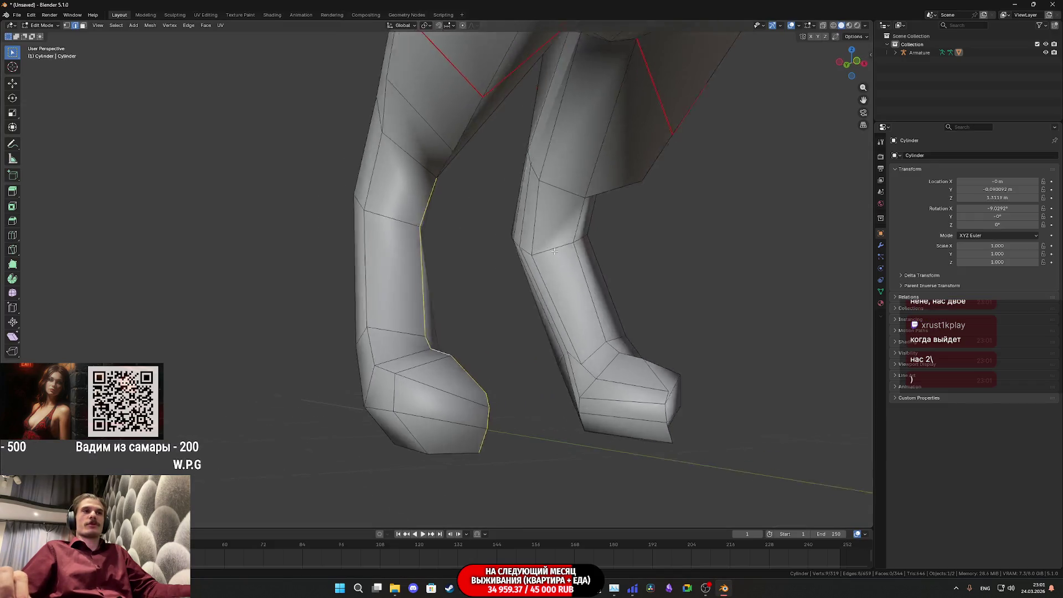
mouse_move(520, 246)
mouse_down()
mouse_move(496, 266)
mouse_move(472, 205)
mouse_up()
drag(460, 158, 437, 140)
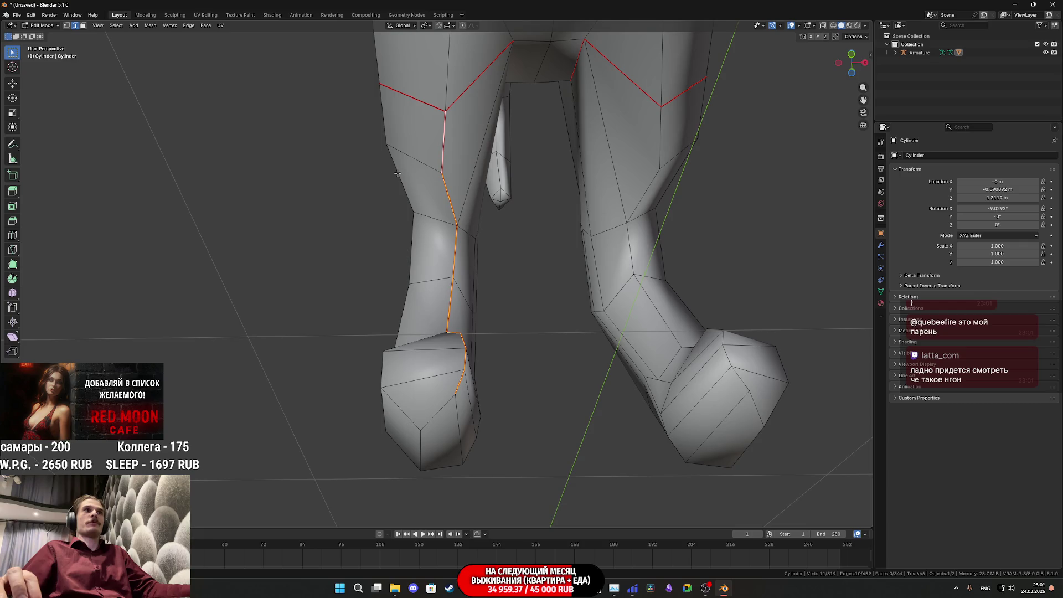
scroll(397, 173, down, 3)
mouse_move(403, 178)
mouse_down()
mouse_move(440, 205)
mouse_move(455, 157)
mouse_move(363, 139)
mouse_move(343, 183)
mouse_move(374, 166)
mouse_move(334, 177)
mouse_move(443, 221)
mouse_move(641, 261)
mouse_up()
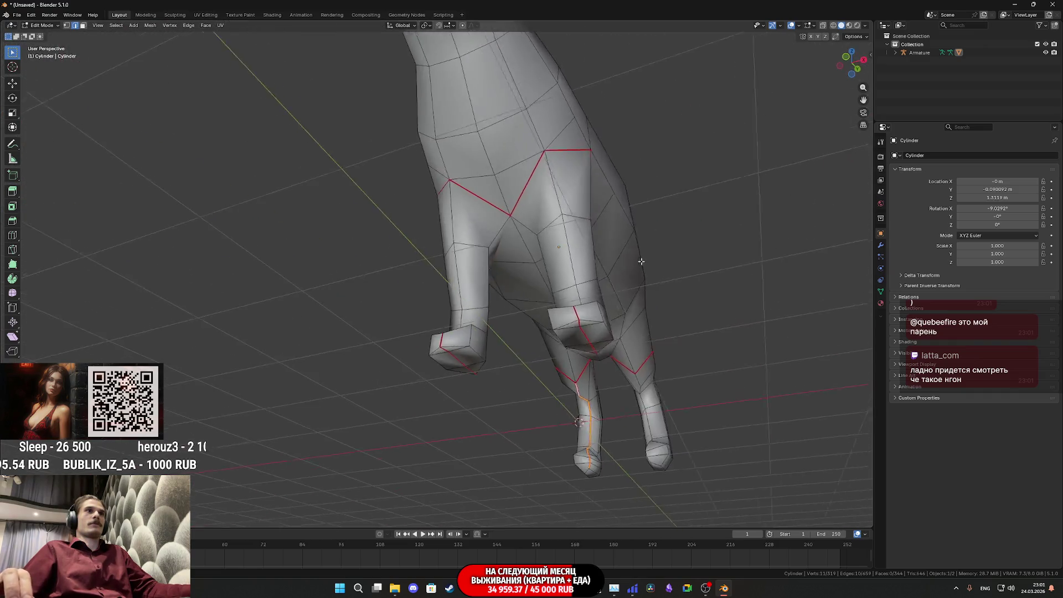